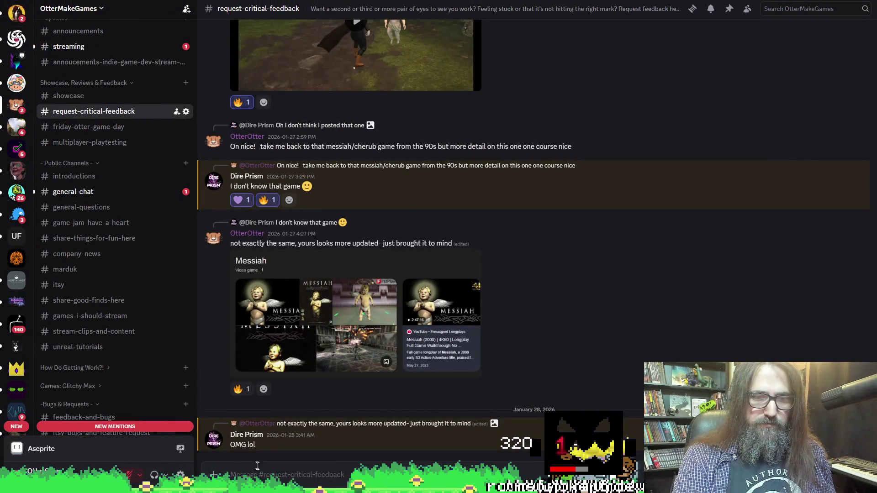
Post the game jam feedback request, prefixed 'POSTED FROM' with the viewer's handle, then return to GameMaker
{"action": "key", "text": "ctrl+v"}
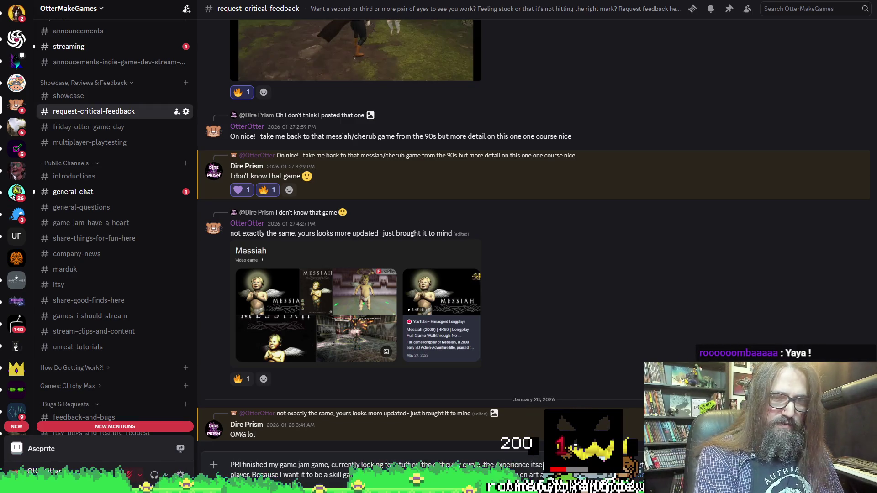
{"action": "type", "text": "POSTED FR"}
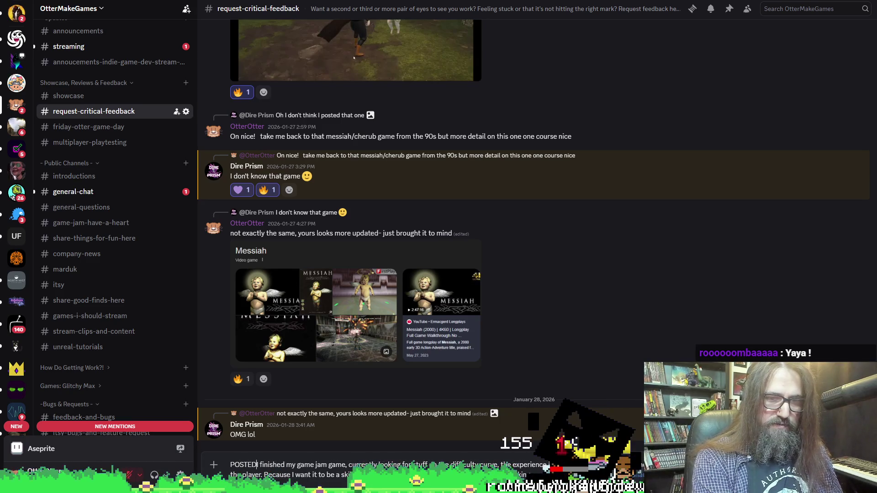
{"action": "type", "text": "OM ROOOOOOMBAAAAI"}
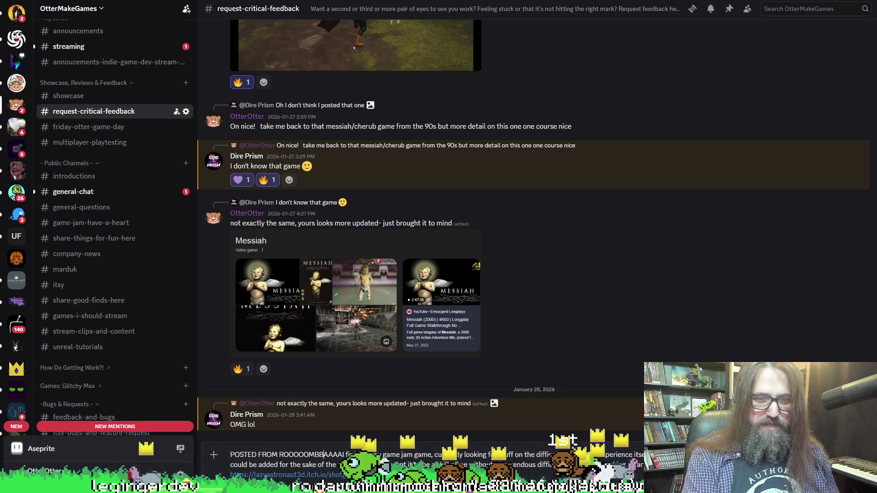
{"action": "key", "text": "Return"}
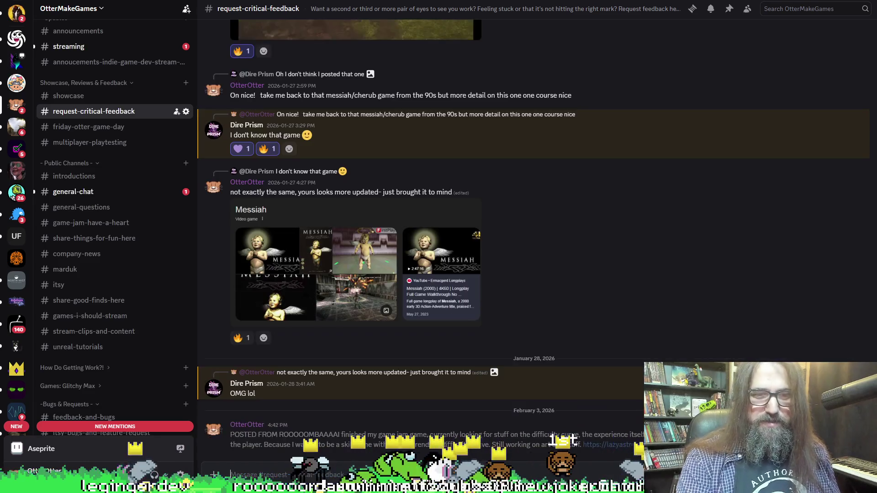
{"action": "key", "text": "alt+Tab"}
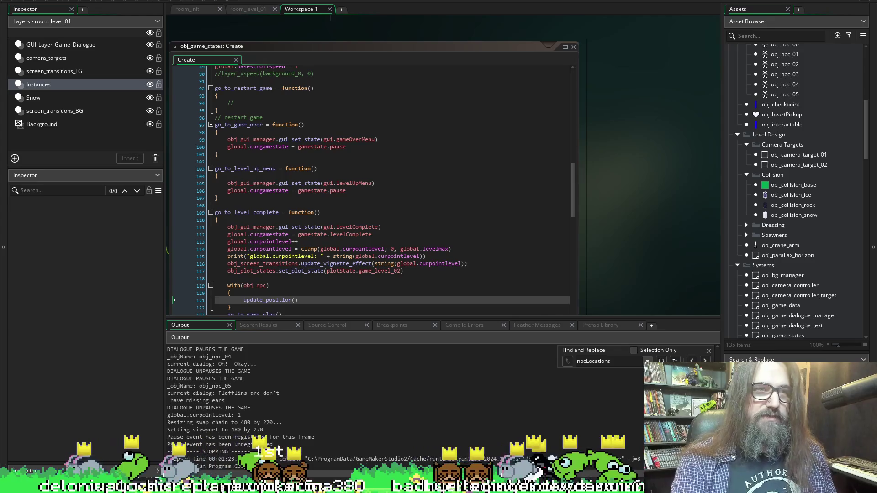
Switch to the room_level_01 tab to show the isometric snowy level in the room editor
{"action": "left_click", "coordinate": [248, 9]}
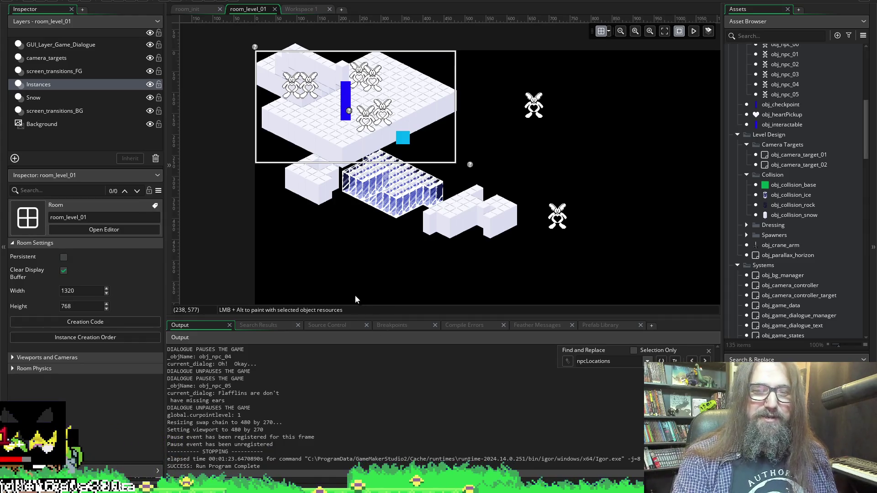
Enlarge the room canvas and reposition existing bunnies to 264,656 and 912,112
{"action": "left_click_drag", "start_coordinate": [351, 317], "coordinate": [352, 379]}
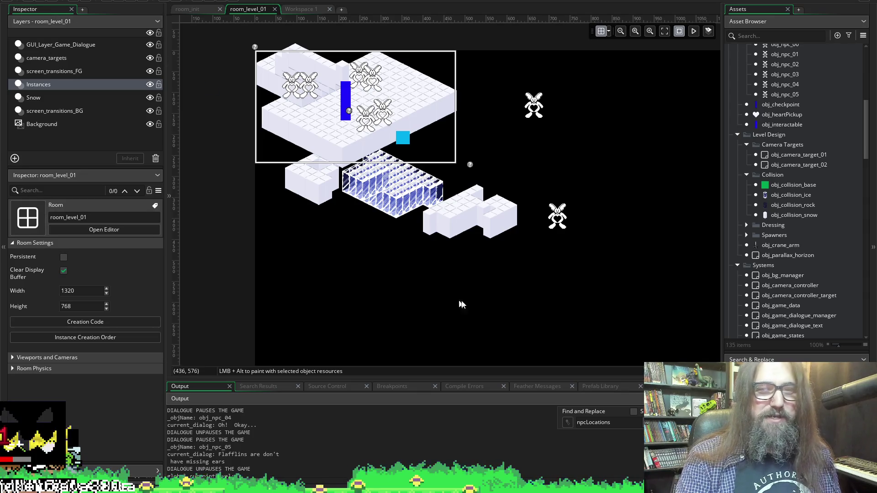
{"action": "scroll", "coordinate": [387, 259], "scroll_direction": "right", "scroll_amount": 5}
{"action": "scroll", "coordinate": [382, 260], "scroll_direction": "left", "scroll_amount": 2}
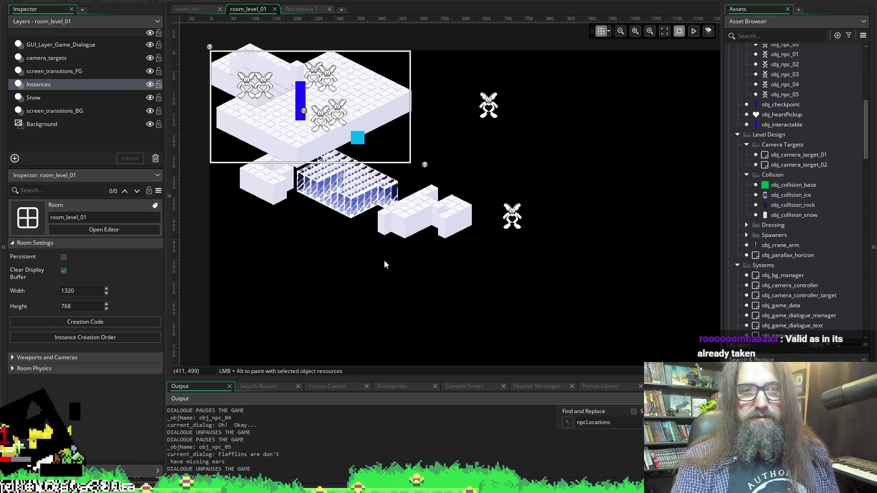
{"action": "left_click", "coordinate": [512, 217]}
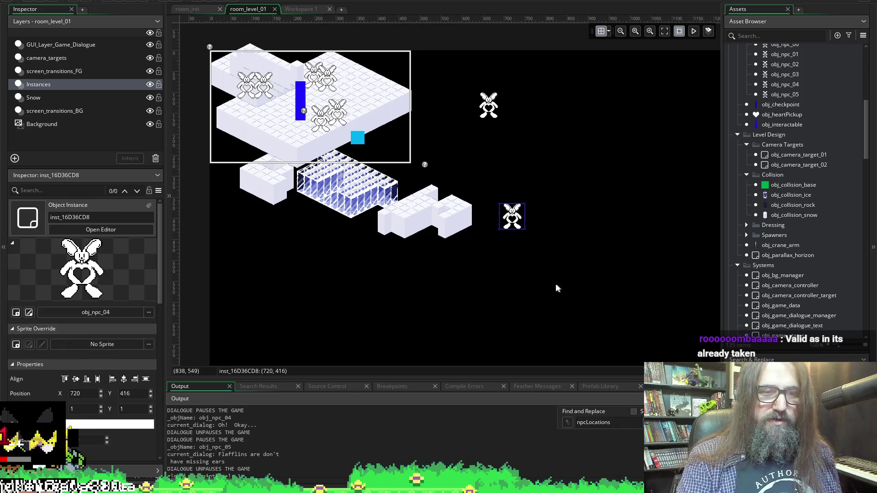
{"action": "mouse_move", "coordinate": [525, 238]}
{"action": "left_mouse_down"}
{"action": "mouse_move", "coordinate": [448, 326]}
{"action": "mouse_move", "coordinate": [330, 347]}
{"action": "mouse_move", "coordinate": [329, 337]}
{"action": "left_mouse_up"}
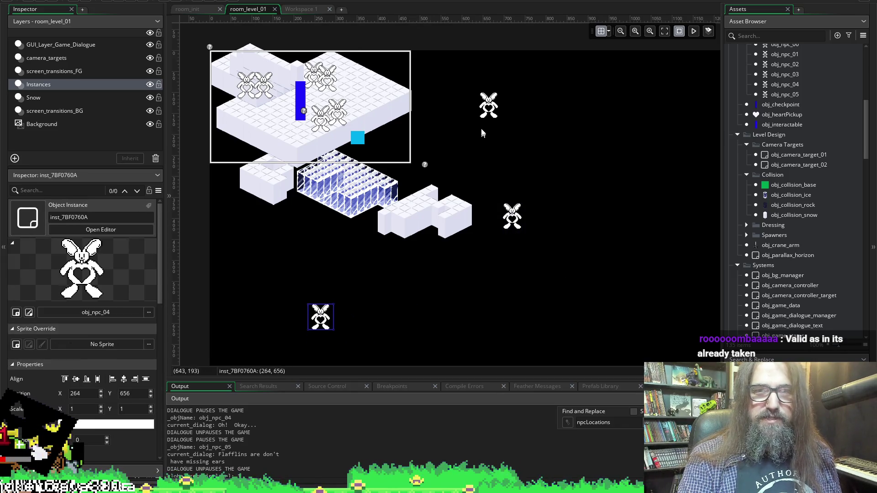
{"action": "left_click_drag", "start_coordinate": [488, 105], "coordinate": [556, 90]}
{"action": "scroll", "coordinate": [556, 90], "scroll_direction": "up", "scroll_amount": 2}
{"action": "scroll", "coordinate": [556, 137], "scroll_direction": "up", "scroll_amount": 3}
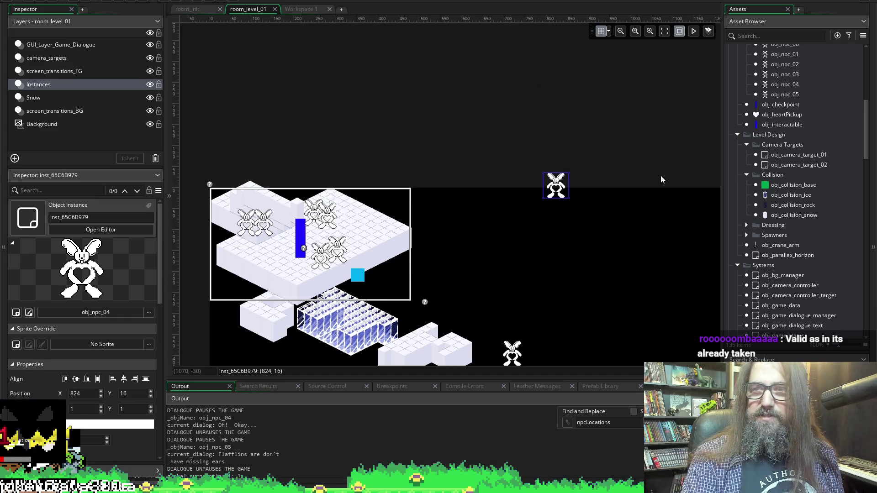
{"action": "scroll", "coordinate": [660, 174], "scroll_direction": "down", "scroll_amount": 7}
{"action": "scroll", "coordinate": [784, 172], "scroll_direction": "up", "scroll_amount": 3}
{"action": "scroll", "coordinate": [667, 169], "scroll_direction": "up", "scroll_amount": 3}
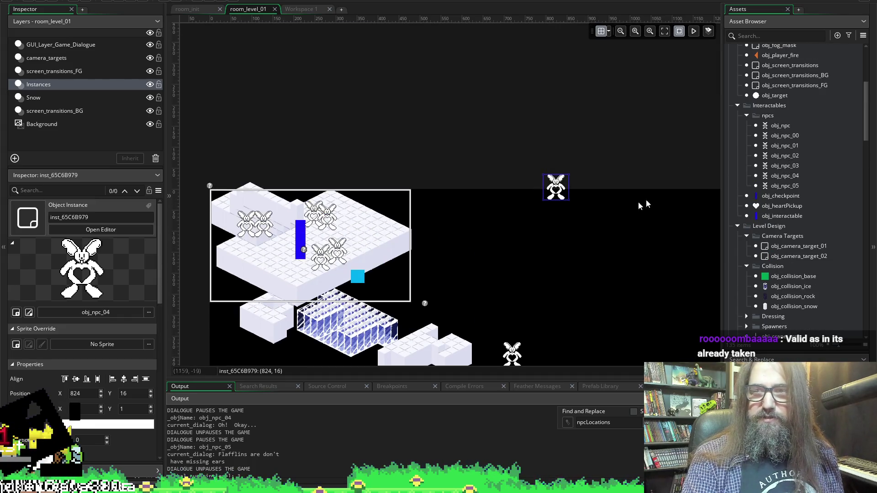
{"action": "scroll", "coordinate": [594, 230], "scroll_direction": "down", "scroll_amount": 1}
{"action": "left_click_drag", "start_coordinate": [553, 96], "coordinate": [590, 136]}
Place new obj_npc_01 and obj_npc_03 bunnies to form a two-row NPC group
{"action": "mouse_move", "coordinate": [777, 145]}
{"action": "left_mouse_down"}
{"action": "mouse_move", "coordinate": [528, 137]}
{"action": "mouse_move", "coordinate": [558, 141]}
{"action": "mouse_move", "coordinate": [605, 112]}
{"action": "mouse_move", "coordinate": [635, 120]}
{"action": "mouse_move", "coordinate": [636, 141]}
{"action": "left_mouse_up"}
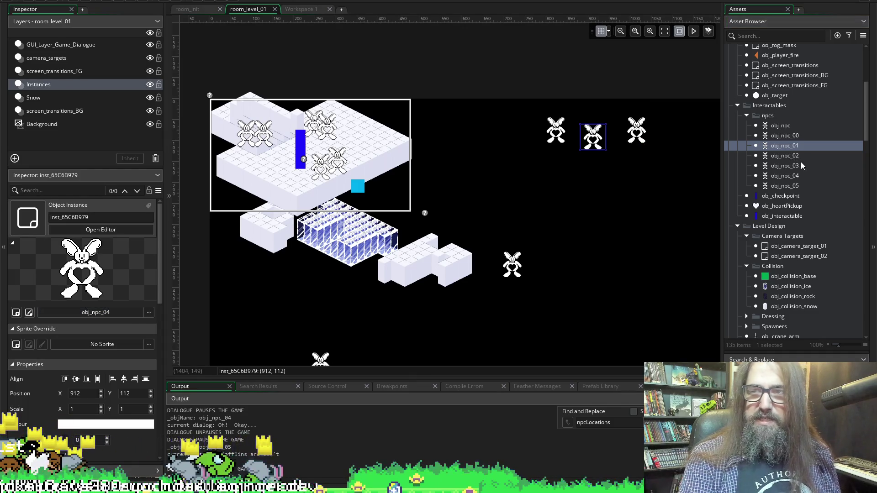
{"action": "mouse_move", "coordinate": [799, 157]}
{"action": "left_mouse_down"}
{"action": "mouse_move", "coordinate": [619, 174]}
{"action": "mouse_move", "coordinate": [647, 176]}
{"action": "left_mouse_up"}
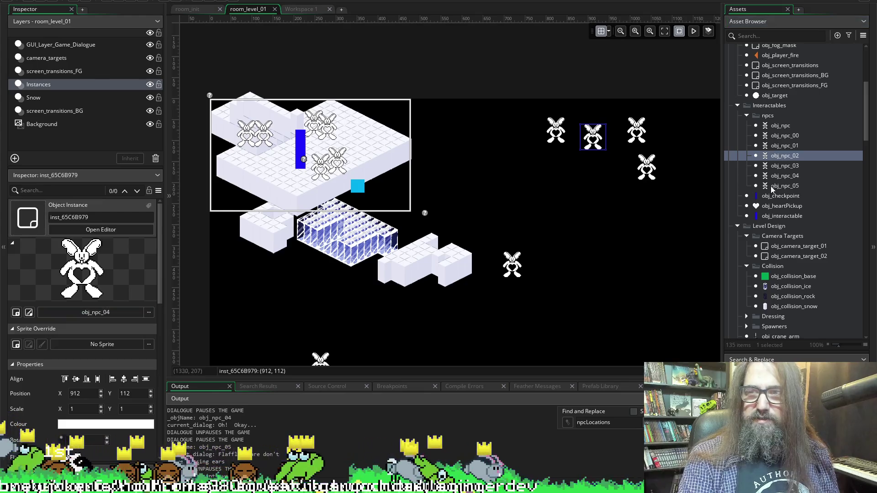
{"action": "left_click", "coordinate": [787, 162]}
{"action": "left_click_drag", "start_coordinate": [780, 166], "coordinate": [560, 165]}
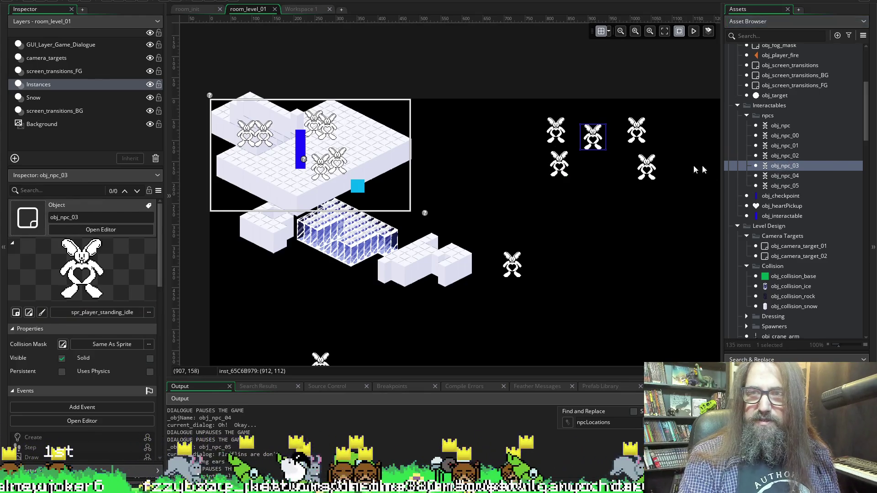
{"action": "left_click_drag", "start_coordinate": [777, 179], "coordinate": [594, 165]}
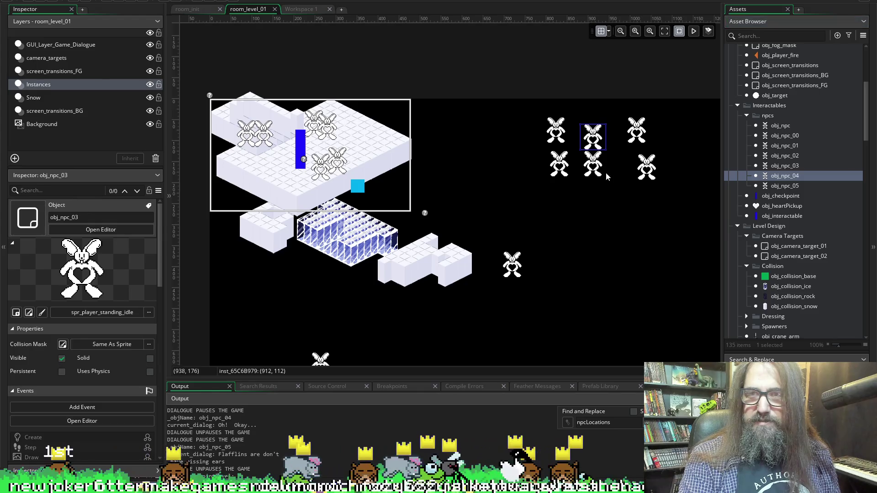
{"action": "scroll", "coordinate": [525, 212], "scroll_direction": "down", "scroll_amount": 5}
{"action": "scroll", "coordinate": [503, 170], "scroll_direction": "up", "scroll_amount": 3}
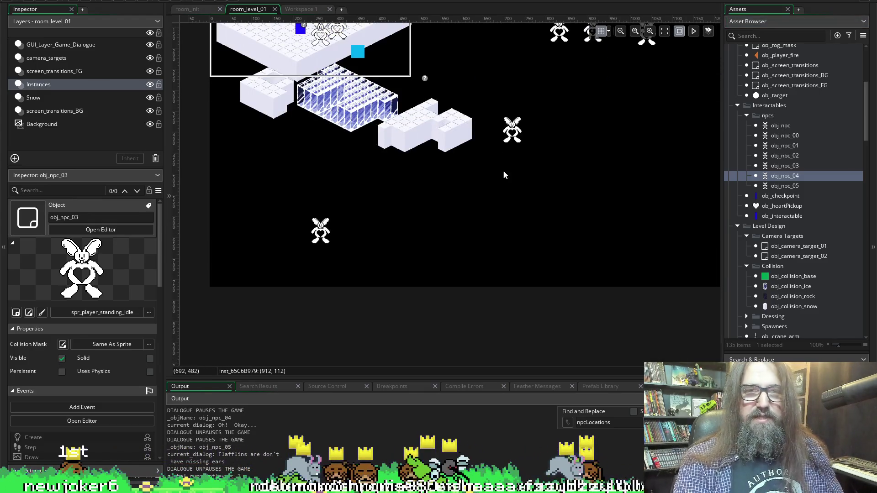
Delete the lone bunny by the ice blocks and the bottom bunny, then select all six NPCs
{"action": "left_click", "coordinate": [513, 141]}
{"action": "key", "text": "Delete"}
{"action": "left_click", "coordinate": [321, 231]}
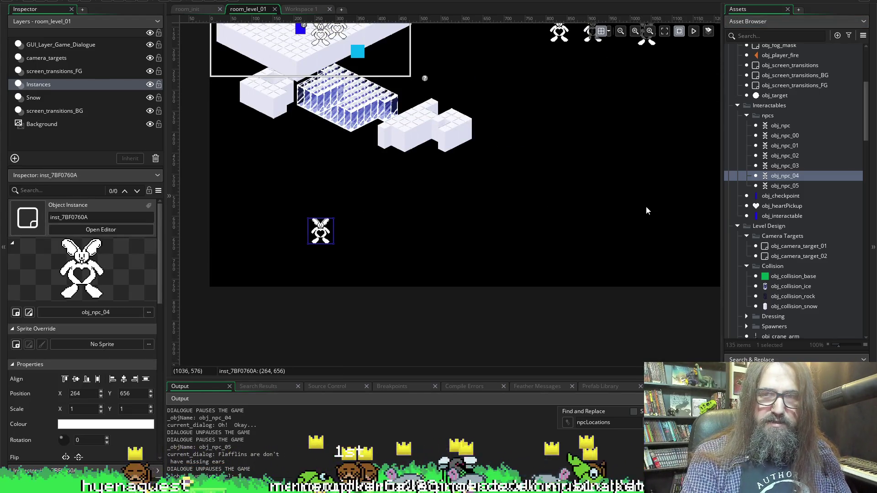
{"action": "key", "text": "Delete"}
{"action": "scroll", "coordinate": [641, 208], "scroll_direction": "up", "scroll_amount": 2}
{"action": "left_click_drag", "start_coordinate": [538, 74], "coordinate": [674, 141]}
Override NPCIndex to 1 on the obj_npc_00 bunny instance
{"action": "double_click", "coordinate": [555, 91]}
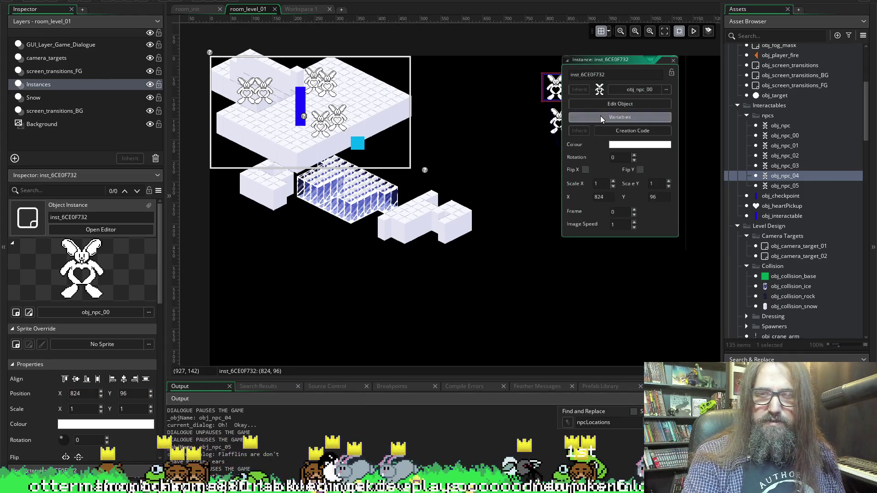
{"action": "left_click", "coordinate": [600, 117]}
{"action": "scroll", "coordinate": [512, 226], "scroll_direction": "down", "scroll_amount": 2}
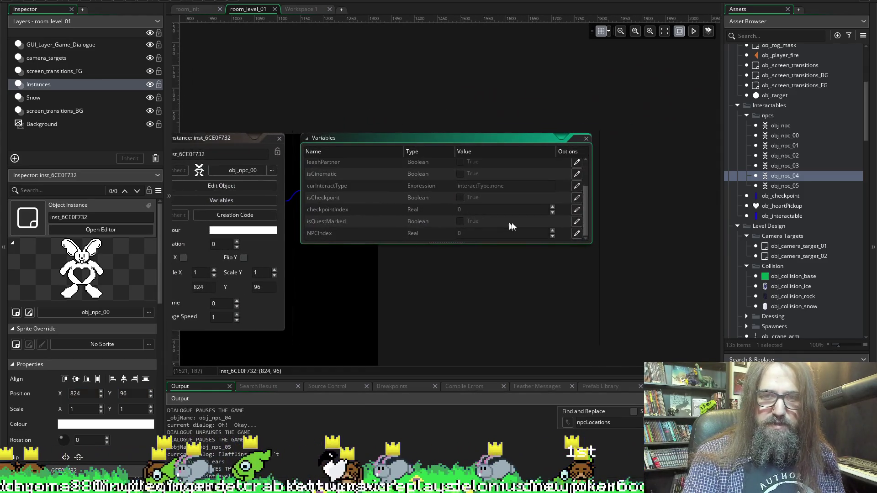
{"action": "left_click", "coordinate": [577, 236]}
{"action": "type", "text": "1"}
{"action": "scroll", "coordinate": [388, 83], "scroll_direction": "left", "scroll_amount": 4}
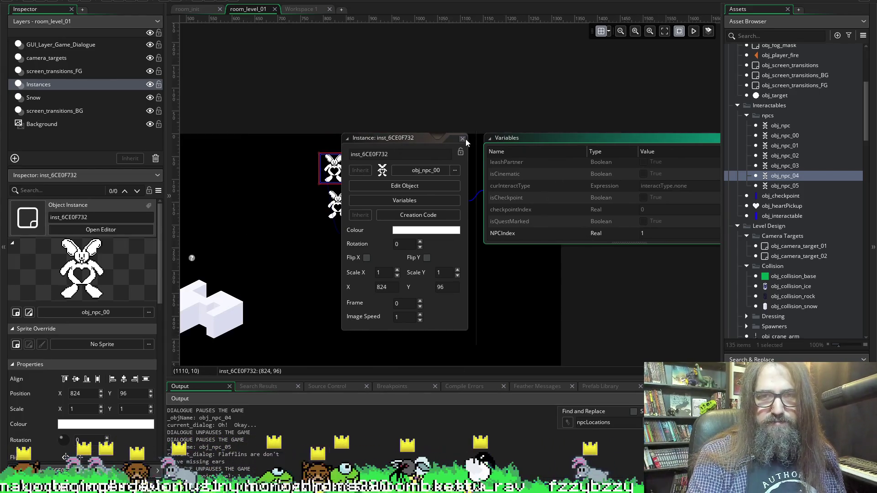
{"action": "left_click", "coordinate": [462, 139]}
Override NPCIndex to 1 on the obj_npc_03 bunny instance
{"action": "double_click", "coordinate": [338, 205]}
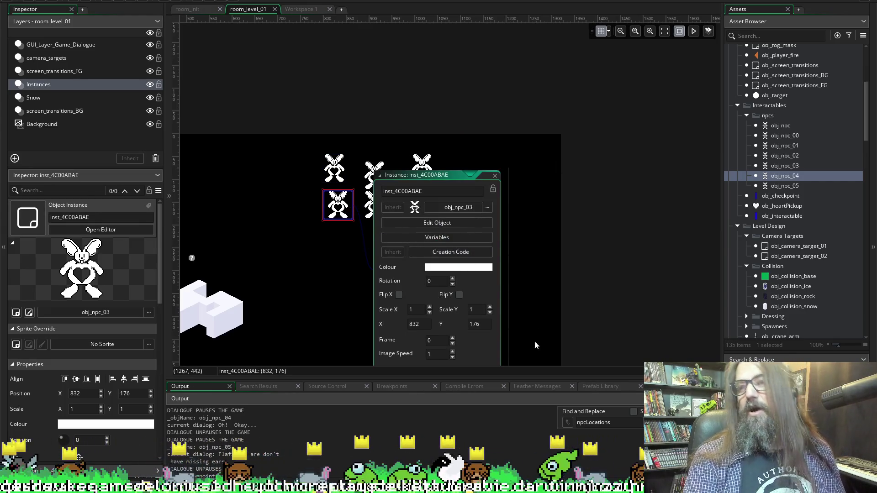
{"action": "left_click", "coordinate": [428, 239]}
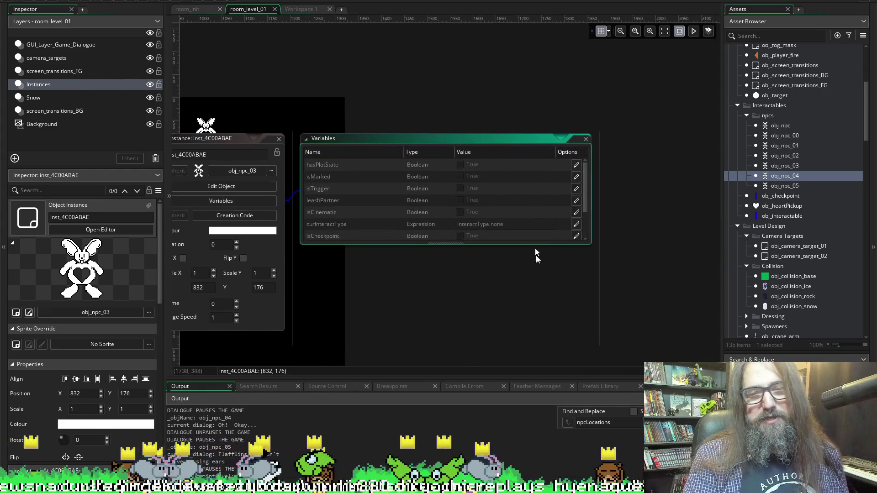
{"action": "scroll", "coordinate": [544, 232], "scroll_direction": "down", "scroll_amount": 2}
{"action": "left_click", "coordinate": [577, 234]}
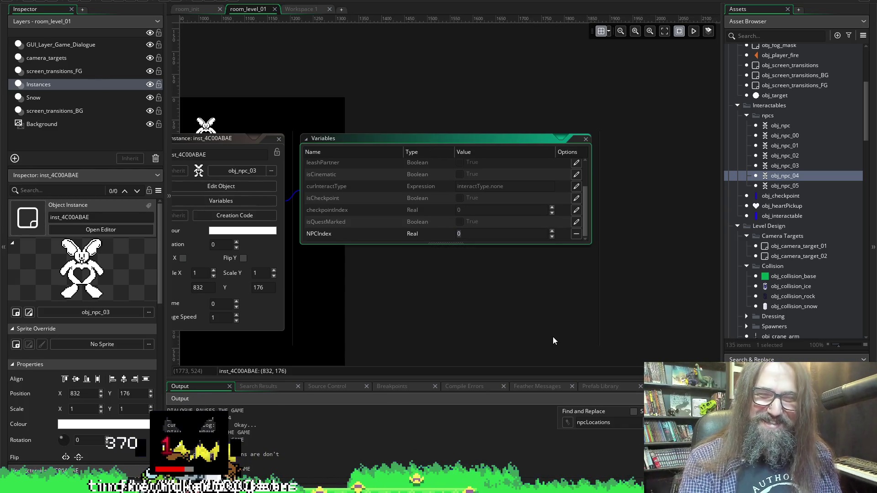
{"action": "type", "text": "1"}
{"action": "scroll", "coordinate": [459, 91], "scroll_direction": "left", "scroll_amount": 5}
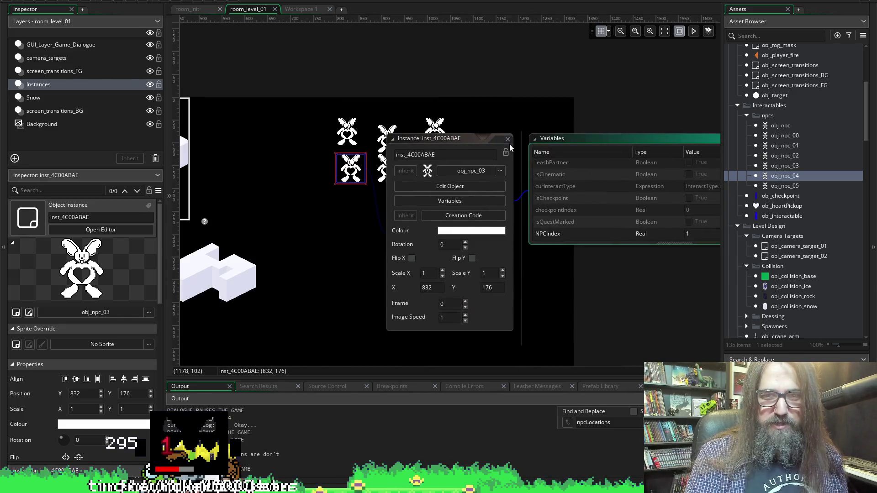
{"action": "left_click", "coordinate": [508, 139]}
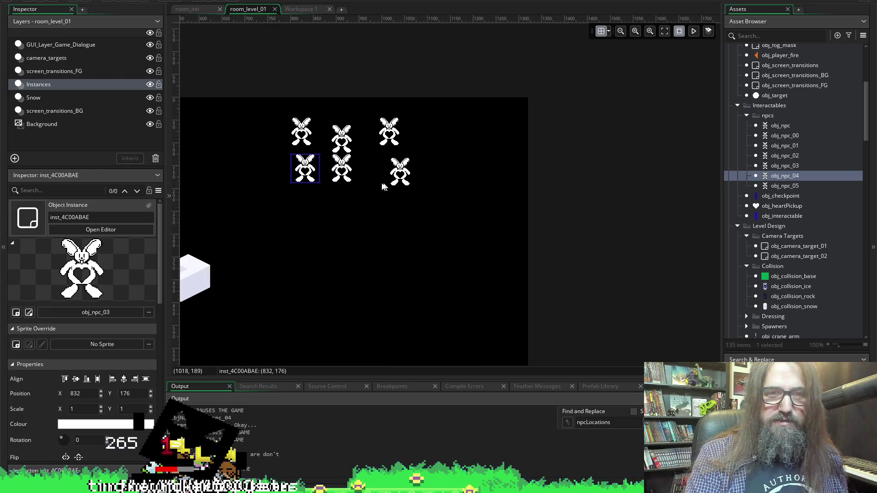
Enter NPCIndex 1 in the obj_npc_04 bunny's instance variables
{"action": "double_click", "coordinate": [346, 175]}
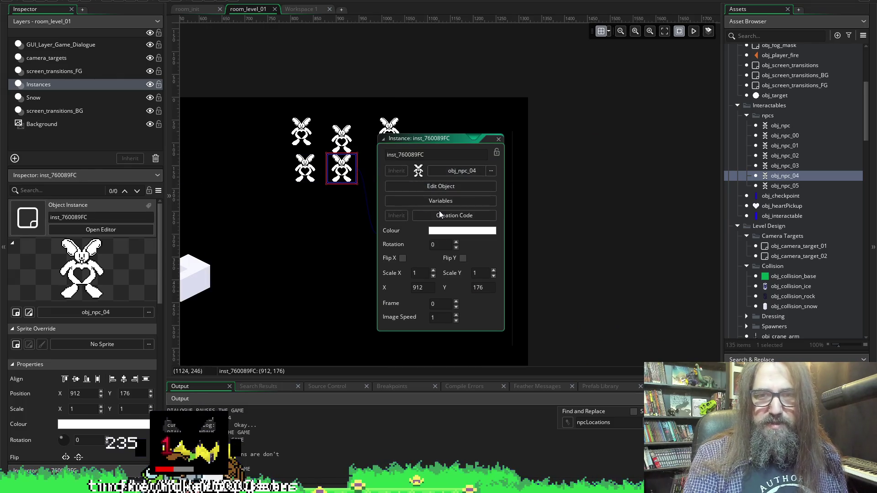
{"action": "left_click", "coordinate": [439, 203]}
{"action": "scroll", "coordinate": [516, 212], "scroll_direction": "down", "scroll_amount": 3}
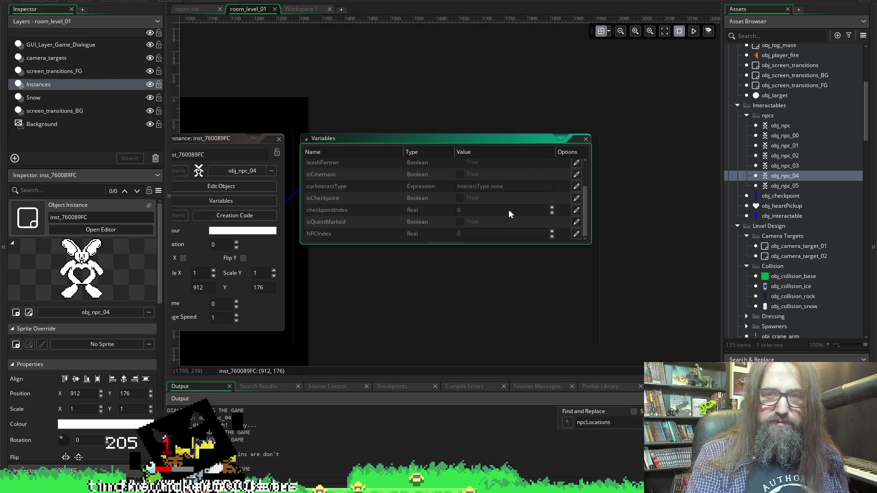
{"action": "type", "text": "1"}
{"action": "scroll", "coordinate": [355, 240], "scroll_direction": "left", "scroll_amount": 5}
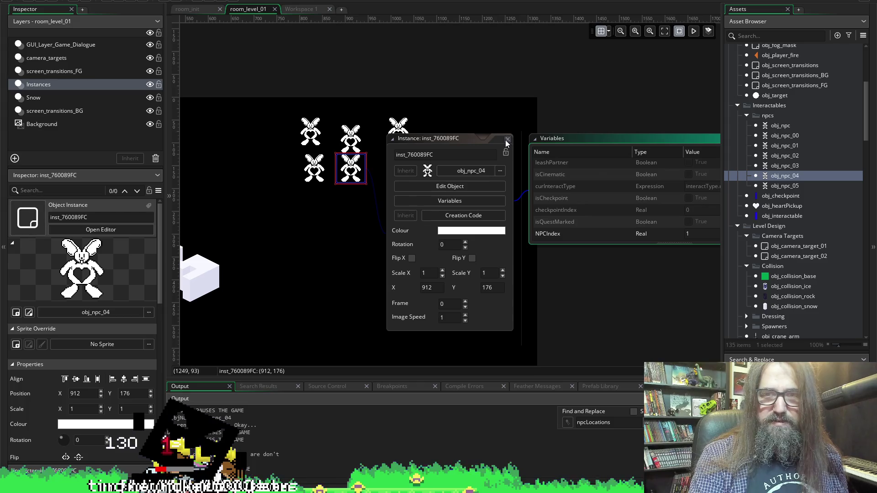
Override NPCIndex to 1 on the obj_npc_02 bunny instance
{"action": "left_click", "coordinate": [506, 138]}
{"action": "double_click", "coordinate": [410, 172]}
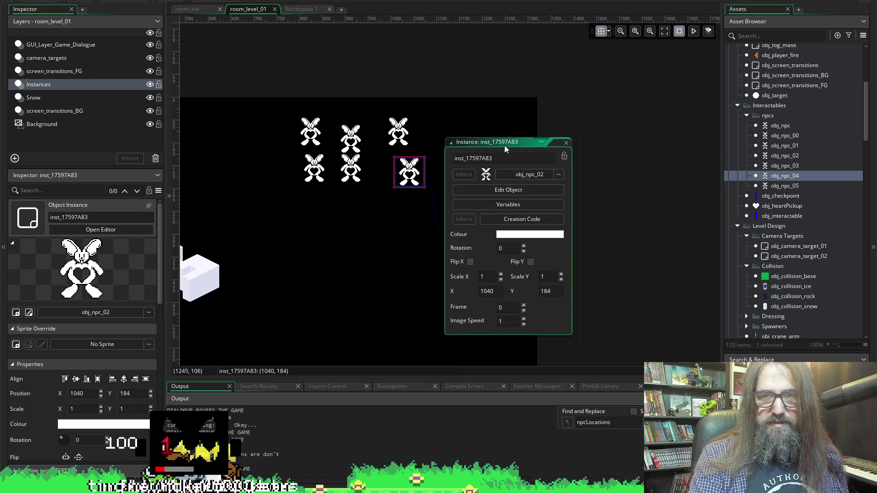
{"action": "left_click", "coordinate": [530, 206]}
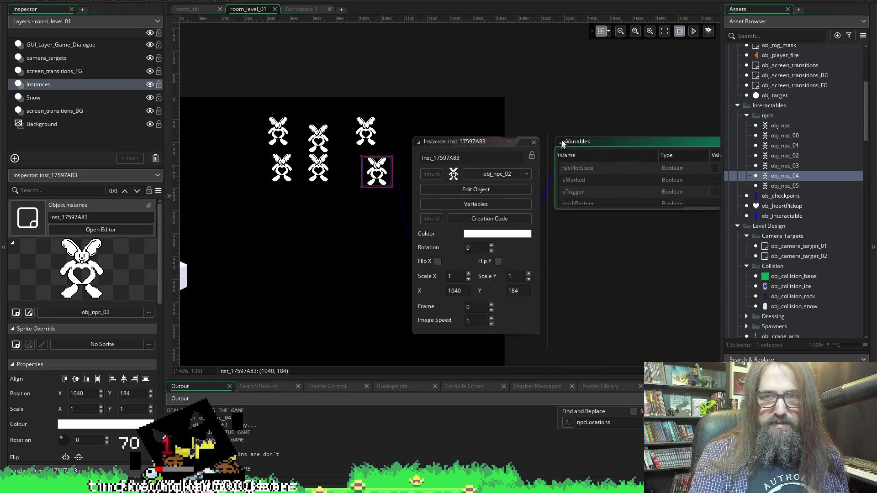
{"action": "scroll", "coordinate": [467, 209], "scroll_direction": "down", "scroll_amount": 3}
{"action": "left_click", "coordinate": [576, 233]}
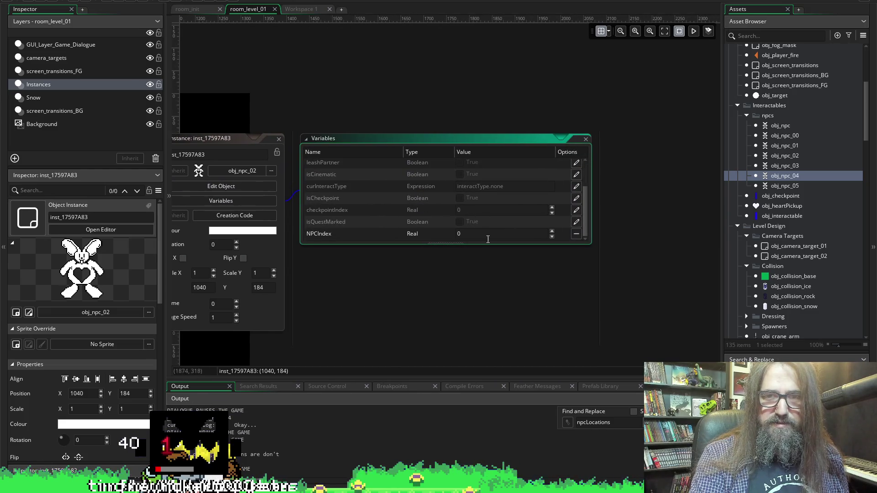
{"action": "type", "text": "1"}
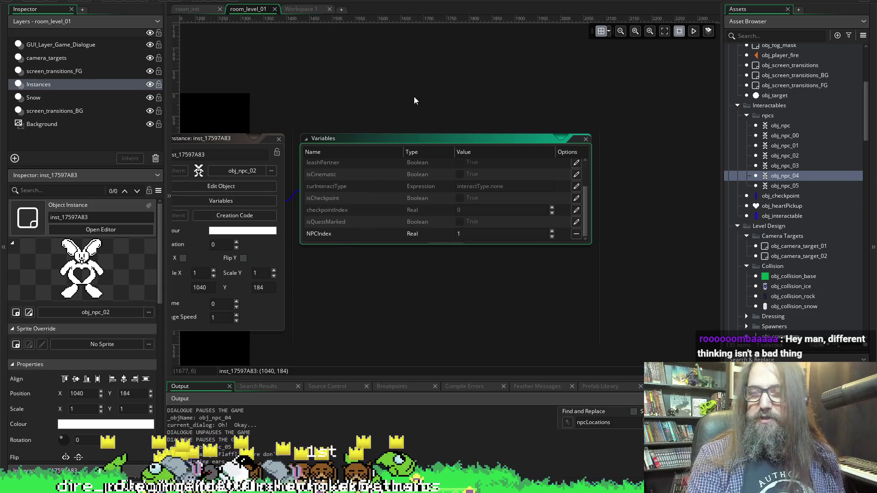
{"action": "left_click", "coordinate": [401, 104]}
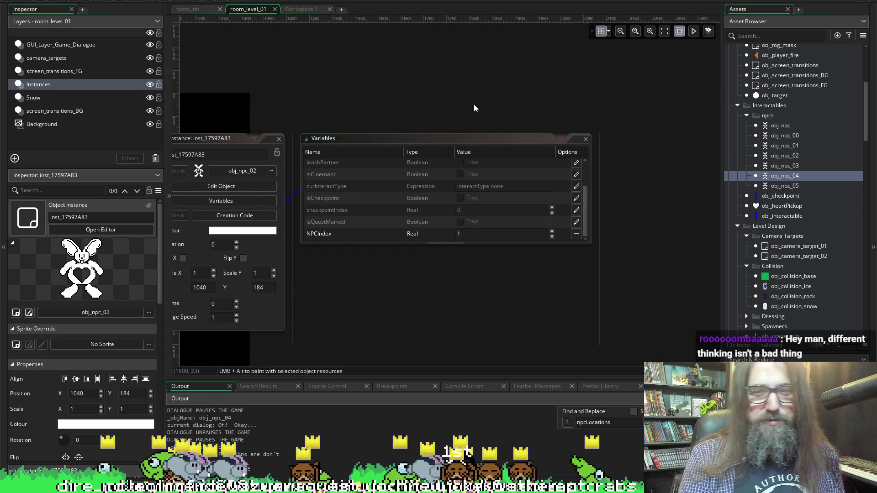
{"action": "scroll", "coordinate": [466, 146], "scroll_direction": "left", "scroll_amount": 5}
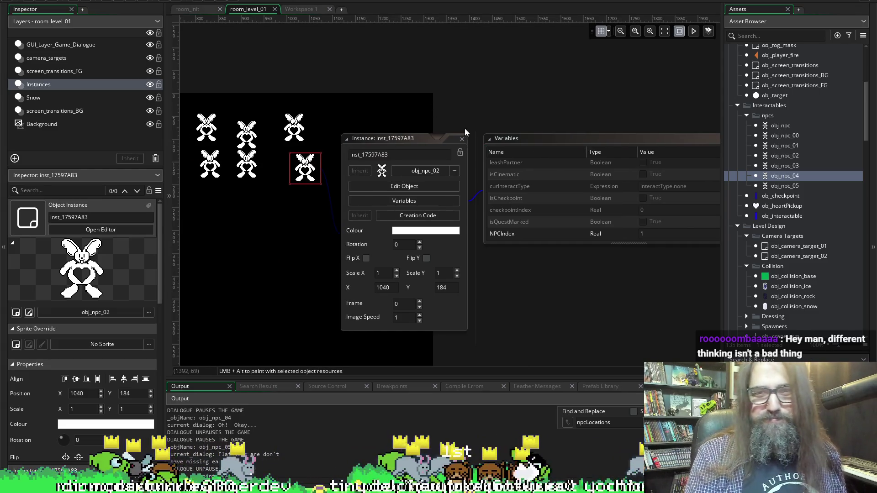
{"action": "left_click", "coordinate": [462, 141]}
{"action": "scroll", "coordinate": [522, 109], "scroll_direction": "left", "scroll_amount": 6}
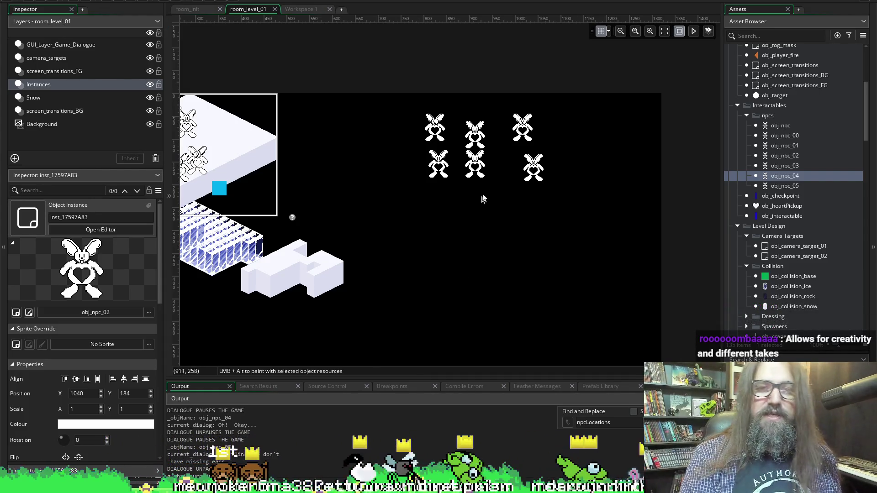
Nudge the bottom-right bunny to 1008,192 and override obj_npc_01's NPCIndex to 1
{"action": "mouse_move", "coordinate": [530, 176]}
{"action": "left_mouse_down"}
{"action": "mouse_move", "coordinate": [492, 181]}
{"action": "mouse_move", "coordinate": [514, 181]}
{"action": "left_mouse_up"}
{"action": "left_click_drag", "start_coordinate": [516, 130], "coordinate": [512, 129]}
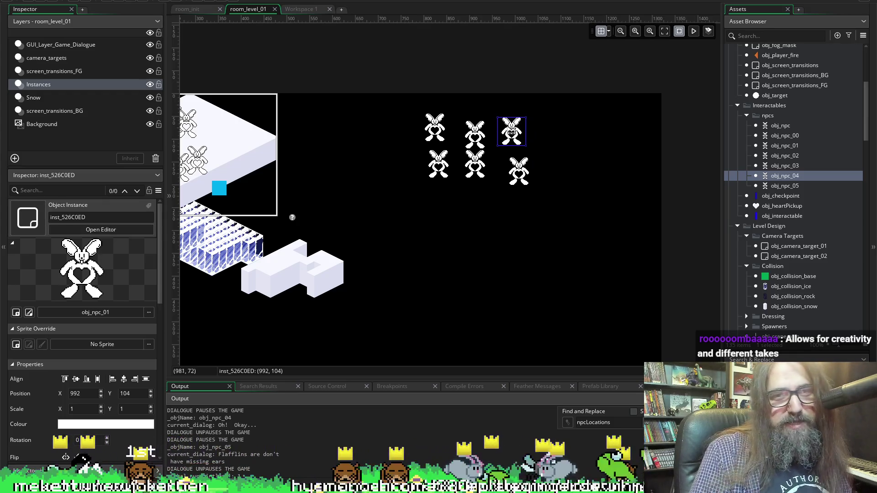
{"action": "double_click", "coordinate": [511, 130]}
{"action": "left_click", "coordinate": [612, 166]}
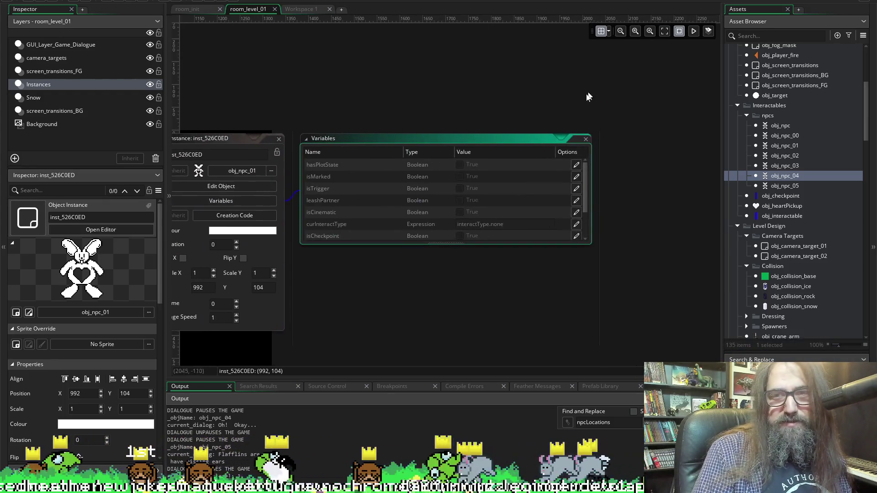
{"action": "scroll", "coordinate": [532, 212], "scroll_direction": "down", "scroll_amount": 1}
{"action": "left_click", "coordinate": [576, 233]}
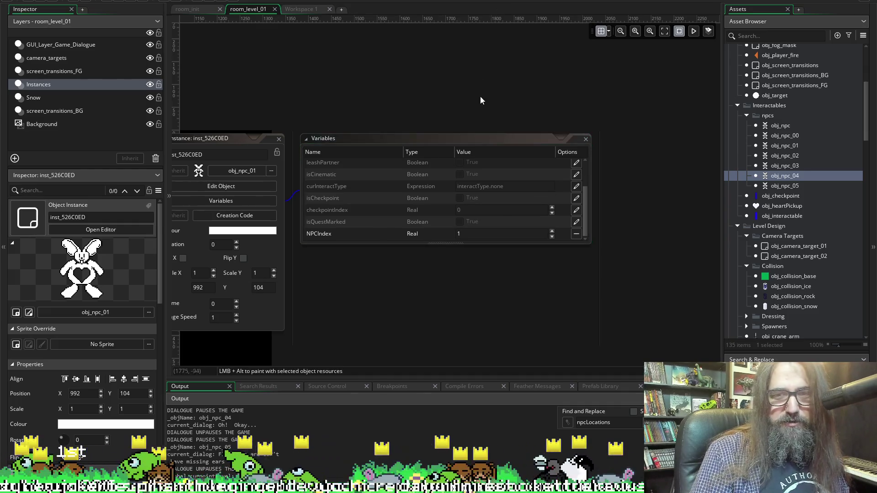
{"action": "scroll", "coordinate": [480, 94], "scroll_direction": "left", "scroll_amount": 5}
{"action": "scroll", "coordinate": [549, 134], "scroll_direction": "right", "scroll_amount": 5}
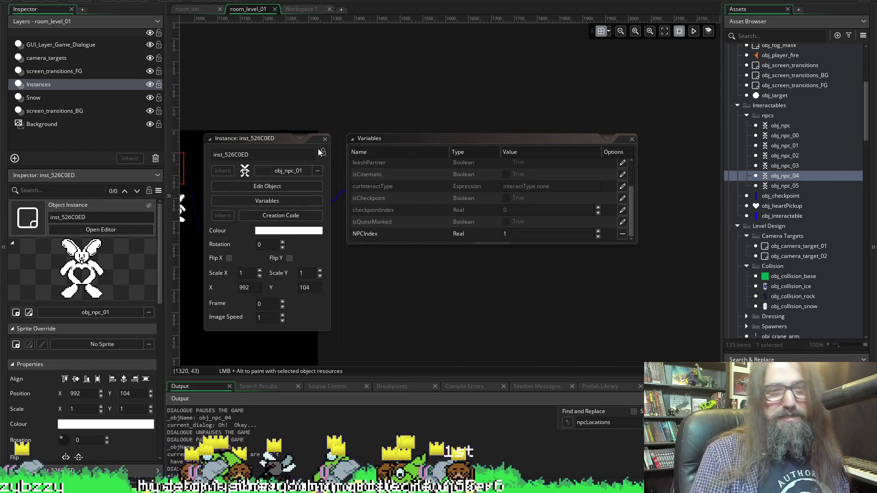
{"action": "left_click", "coordinate": [324, 138]}
{"action": "scroll", "coordinate": [438, 103], "scroll_direction": "left", "scroll_amount": 5}
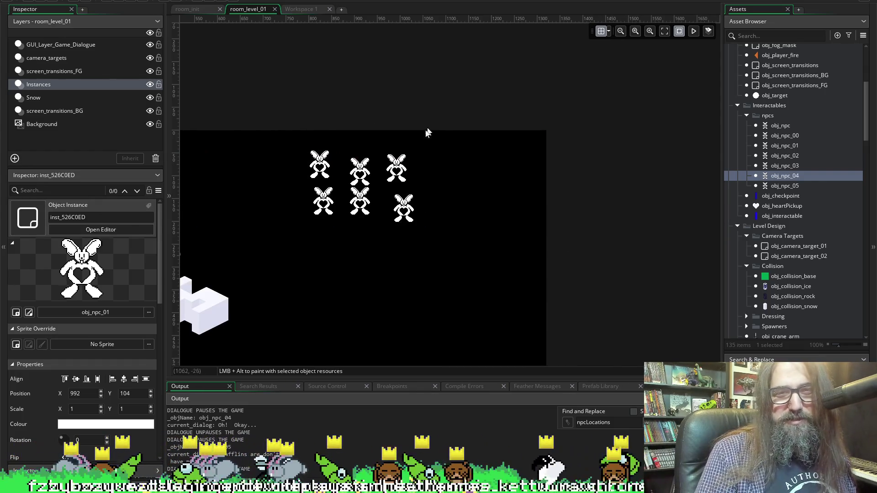
Check the NPCIndex overrides on the obj_npc_04, obj_npc_01 and obj_npc_02 bunnies
{"action": "double_click", "coordinate": [348, 167]}
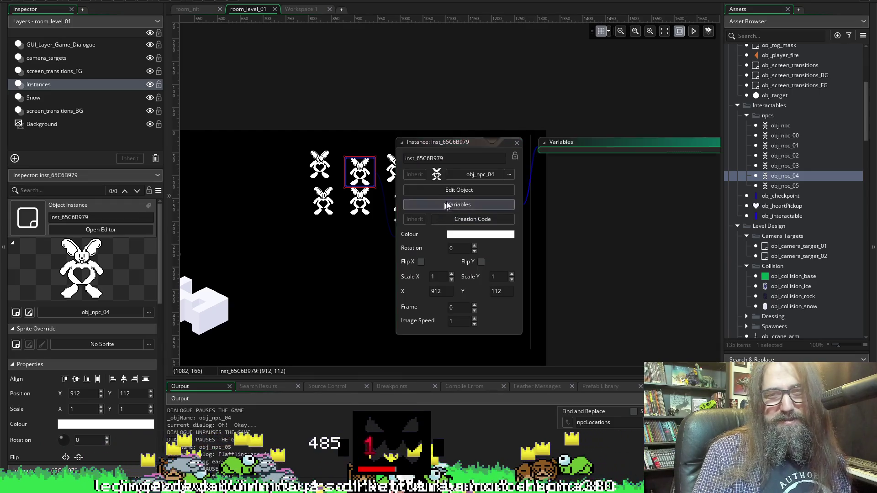
{"action": "left_click", "coordinate": [452, 205]}
{"action": "scroll", "coordinate": [525, 165], "scroll_direction": "right", "scroll_amount": 5}
{"action": "scroll", "coordinate": [418, 218], "scroll_direction": "down", "scroll_amount": 3}
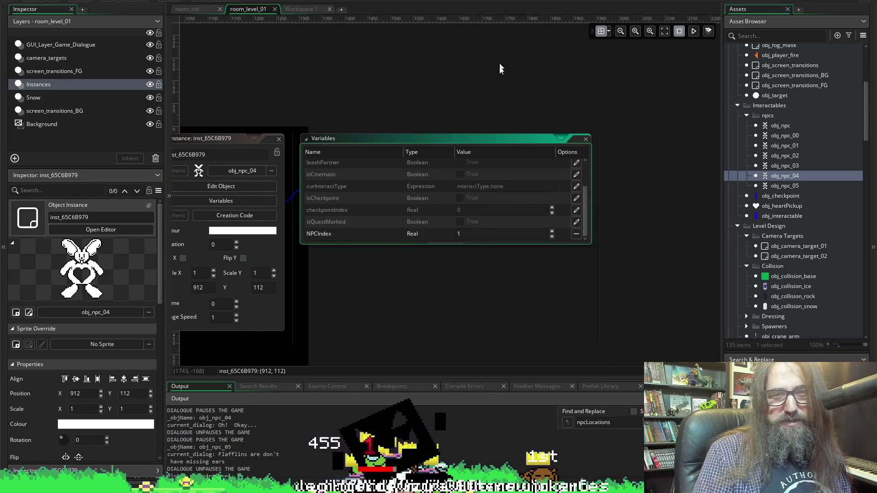
{"action": "scroll", "coordinate": [481, 95], "scroll_direction": "left", "scroll_amount": 3}
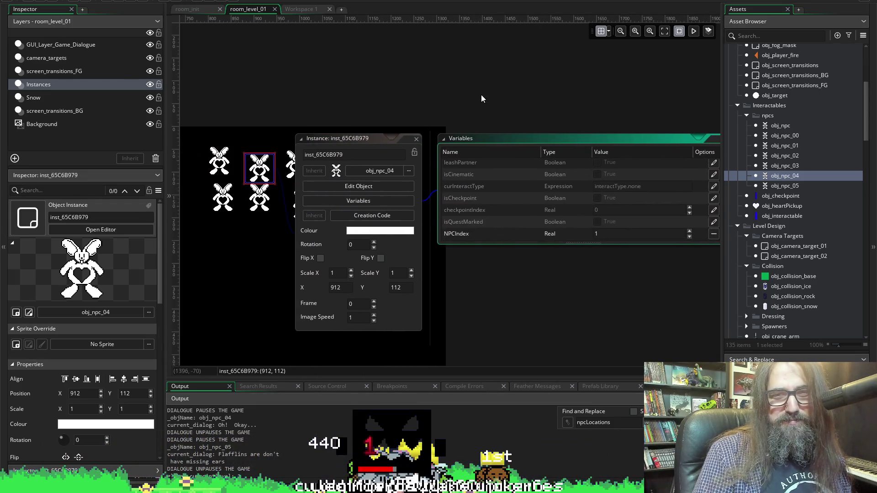
{"action": "left_click", "coordinate": [415, 141]}
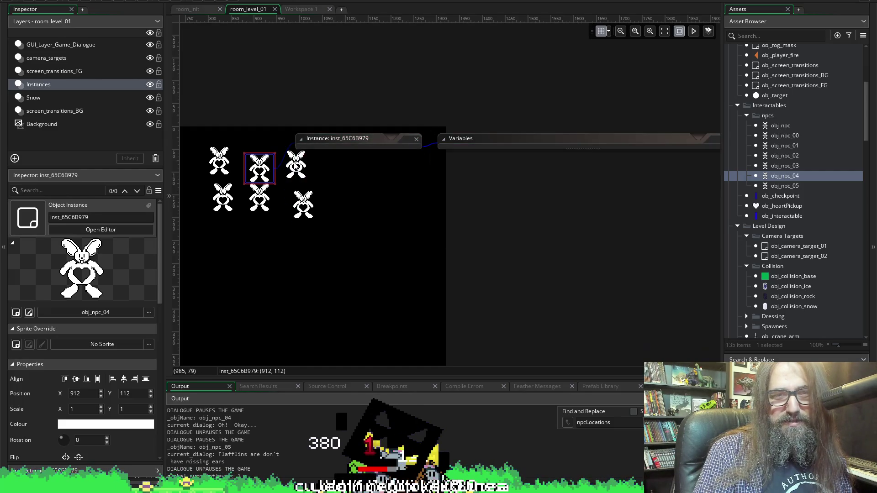
{"action": "double_click", "coordinate": [296, 165]}
{"action": "left_click", "coordinate": [395, 197]}
{"action": "scroll", "coordinate": [396, 197], "scroll_direction": "right", "scroll_amount": 3}
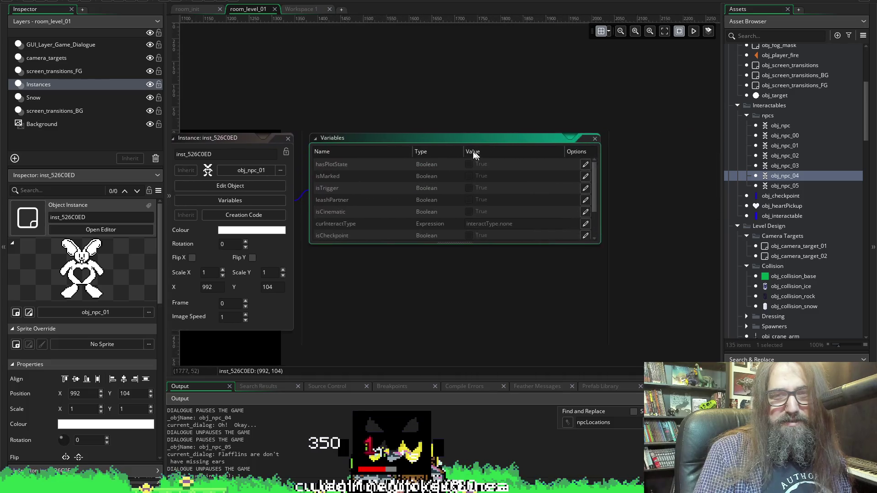
{"action": "scroll", "coordinate": [552, 156], "scroll_direction": "left", "scroll_amount": 5}
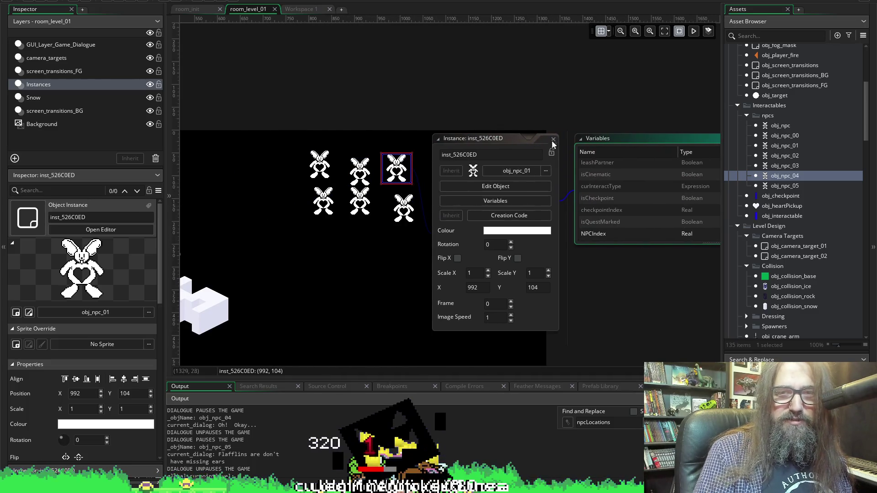
{"action": "double_click", "coordinate": [414, 202]}
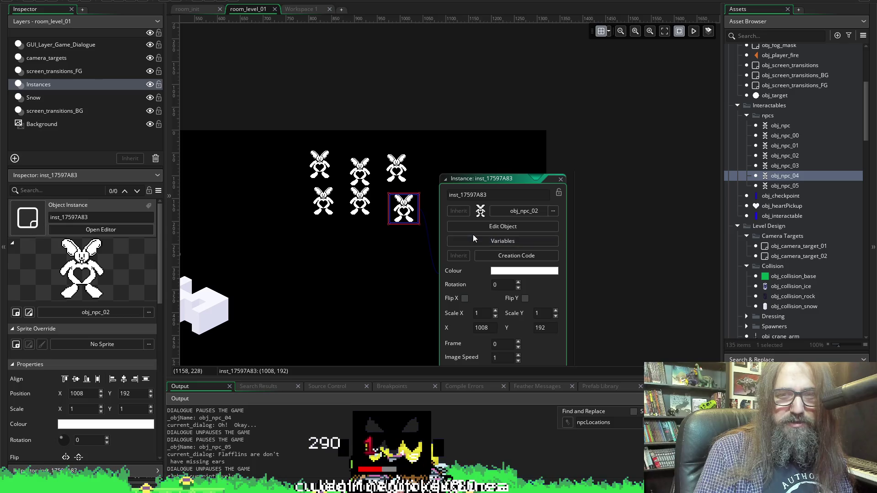
{"action": "left_click", "coordinate": [467, 238]}
{"action": "scroll", "coordinate": [532, 228], "scroll_direction": "right", "scroll_amount": 5}
{"action": "scroll", "coordinate": [391, 237], "scroll_direction": "down", "scroll_amount": 3}
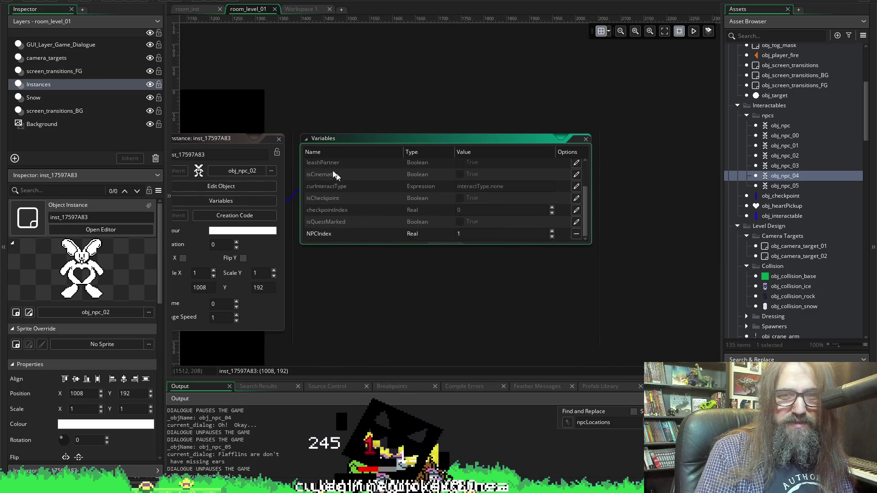
{"action": "scroll", "coordinate": [346, 179], "scroll_direction": "left", "scroll_amount": 5}
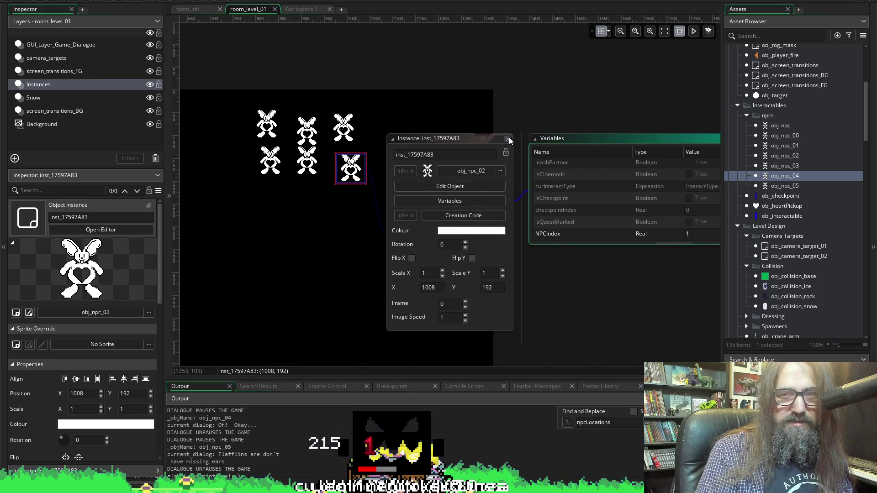
{"action": "left_click", "coordinate": [508, 138]}
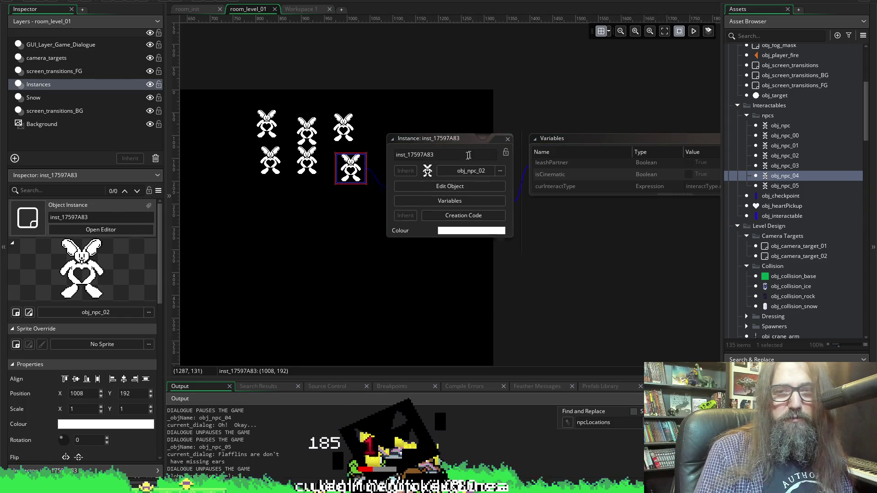
Check the remaining bunnies' variables, then return to the obj_game_states Create code on Workspace 1
{"action": "double_click", "coordinate": [307, 169]}
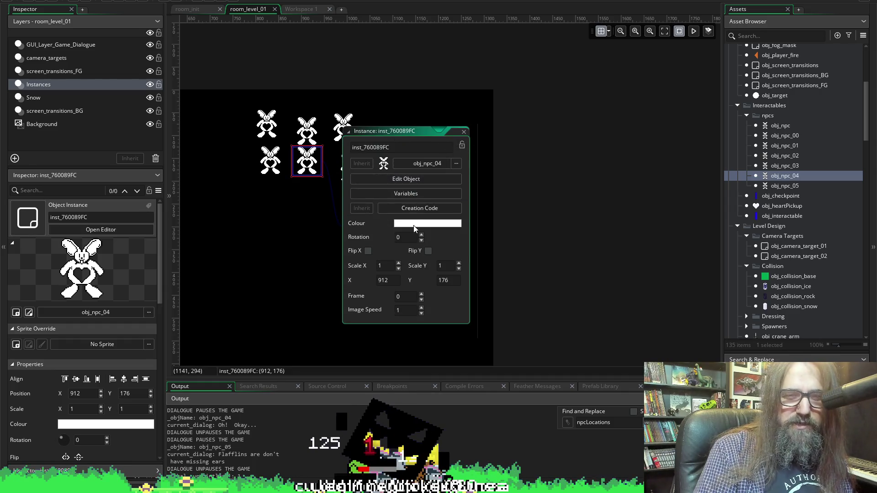
{"action": "scroll", "coordinate": [414, 228], "scroll_direction": "down", "scroll_amount": 5}
{"action": "scroll", "coordinate": [413, 143], "scroll_direction": "up", "scroll_amount": 7}
{"action": "scroll", "coordinate": [484, 256], "scroll_direction": "down", "scroll_amount": 3}
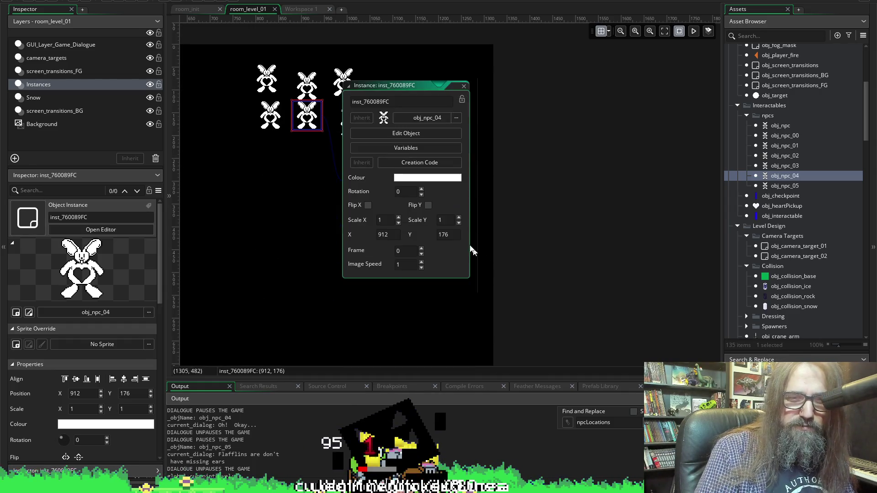
{"action": "left_click", "coordinate": [418, 146]}
{"action": "scroll", "coordinate": [464, 227], "scroll_direction": "down", "scroll_amount": 2}
{"action": "scroll", "coordinate": [470, 101], "scroll_direction": "left", "scroll_amount": 7}
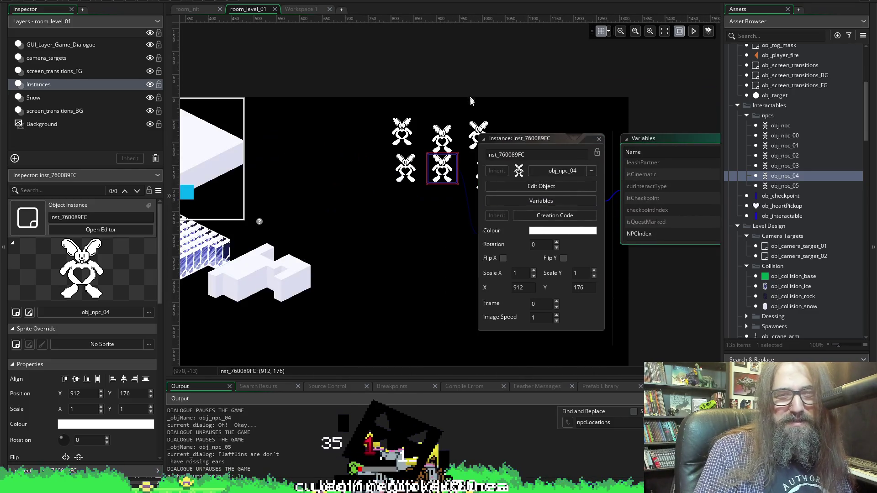
{"action": "left_click", "coordinate": [599, 139]}
{"action": "double_click", "coordinate": [411, 166]}
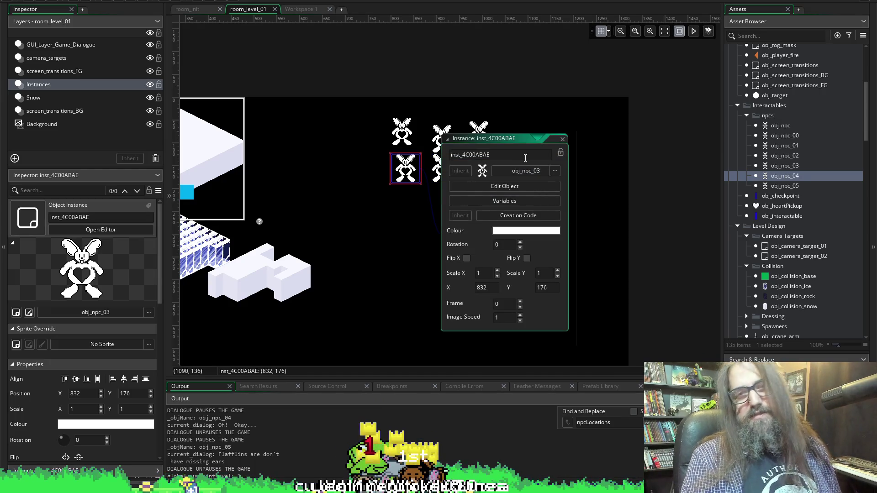
{"action": "left_click", "coordinate": [562, 139]}
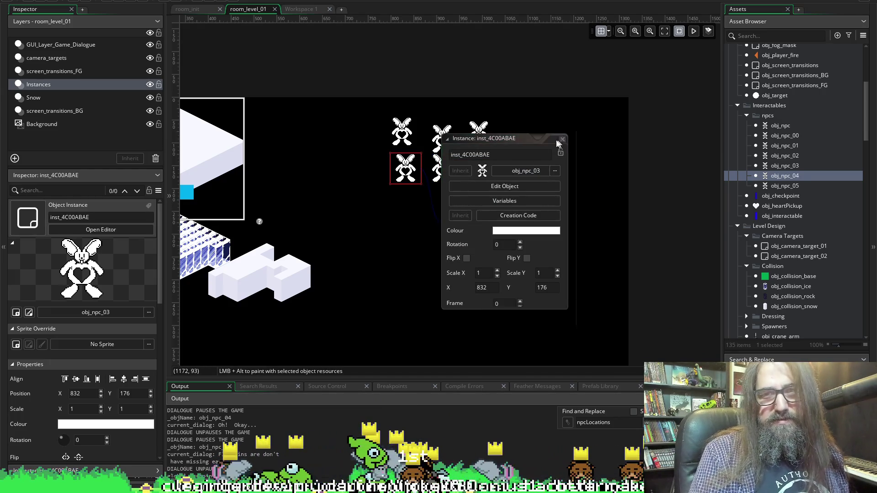
{"action": "double_click", "coordinate": [402, 132]}
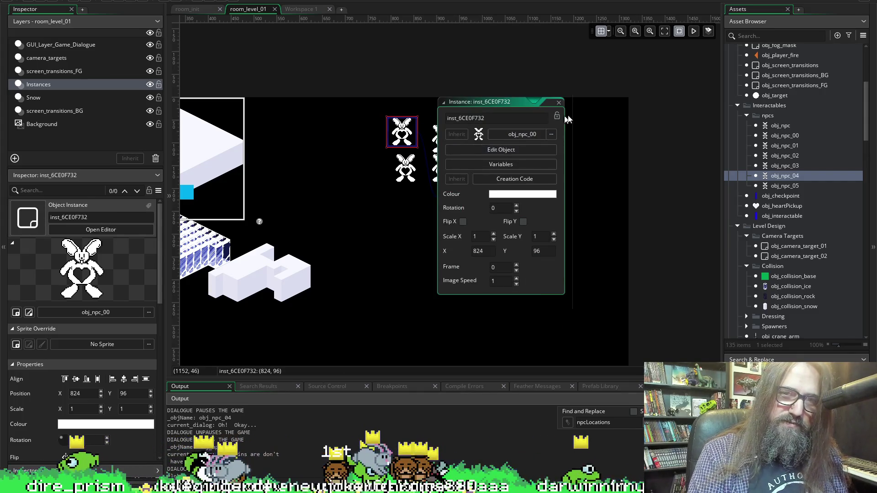
{"action": "left_click", "coordinate": [301, 9]}
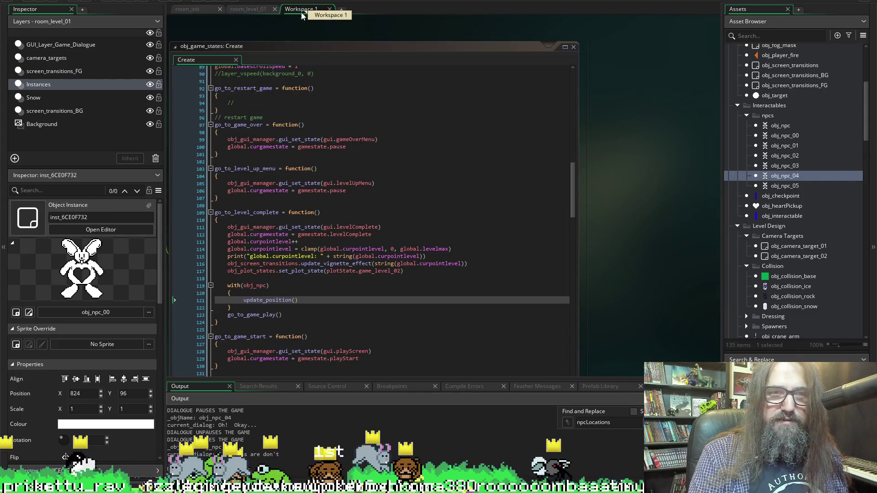
In obj_npc's Create event, add an npcLocations entry keyed "4" after "3" and save
{"action": "key", "text": "F12"}
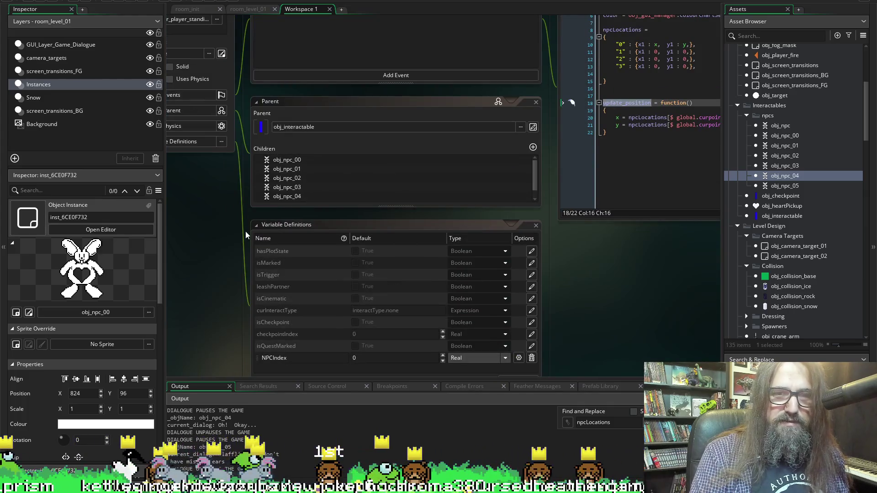
{"action": "scroll", "coordinate": [573, 273], "scroll_direction": "up", "scroll_amount": 3}
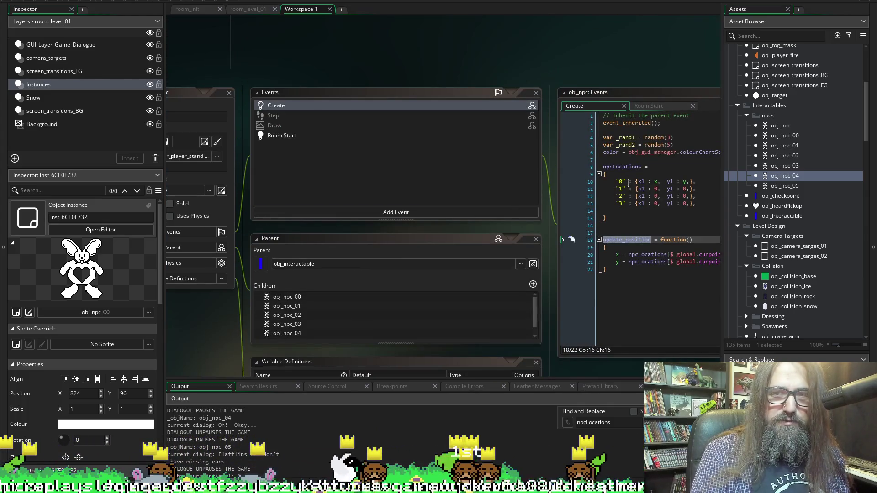
{"action": "scroll", "coordinate": [537, 43], "scroll_direction": "right", "scroll_amount": 5}
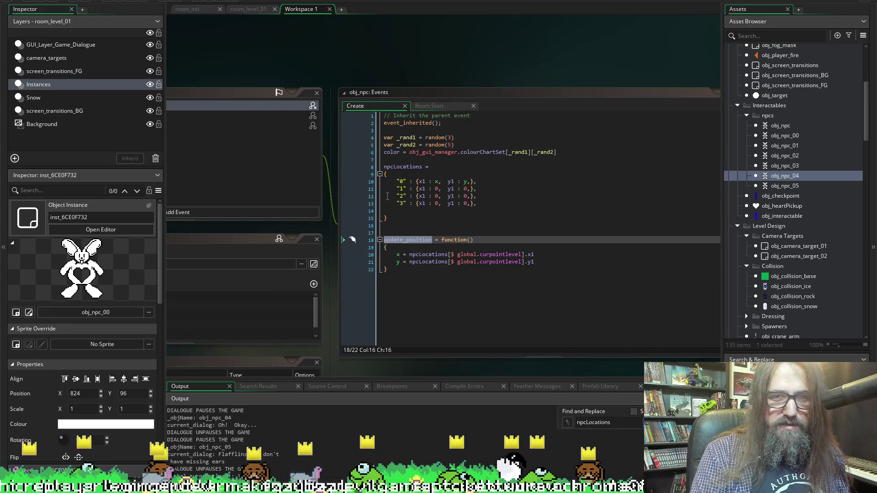
{"action": "left_click_drag", "start_coordinate": [397, 203], "coordinate": [489, 206]}
{"action": "key", "text": "ctrl+c"}
{"action": "left_click", "coordinate": [490, 202]}
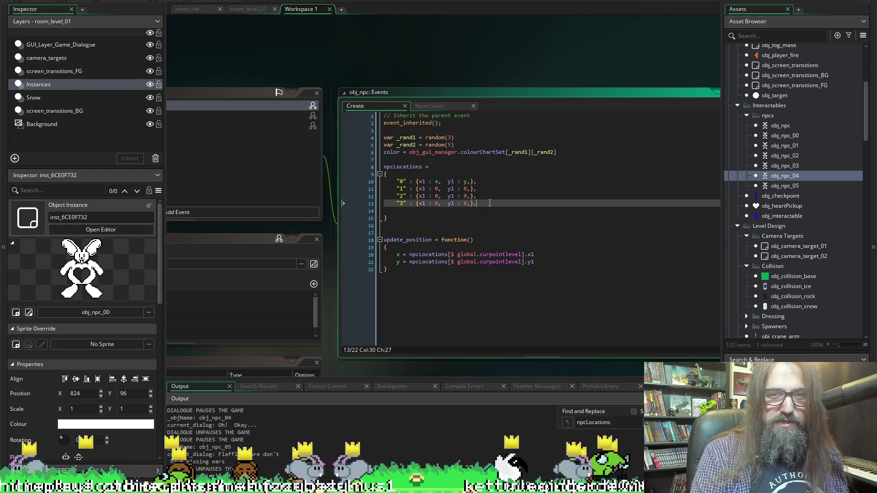
{"action": "key", "text": "Return"}
{"action": "key", "text": "ctrl+v"}
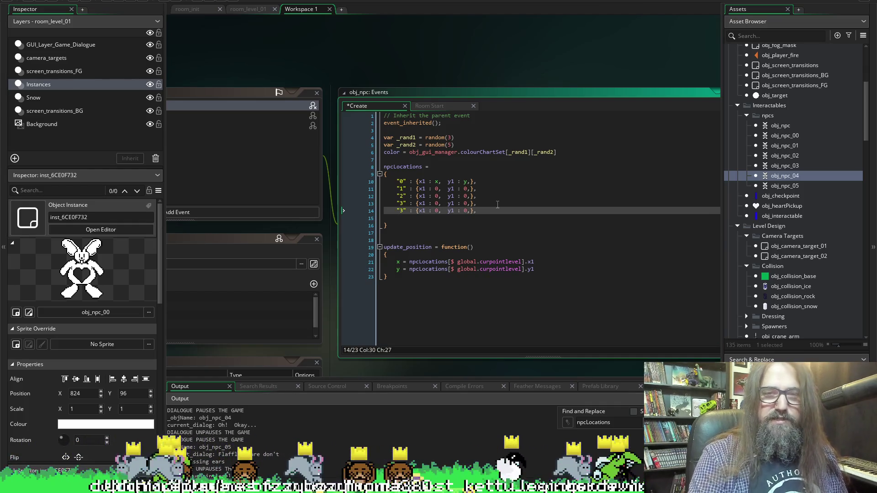
{"action": "type", "text": "4"}
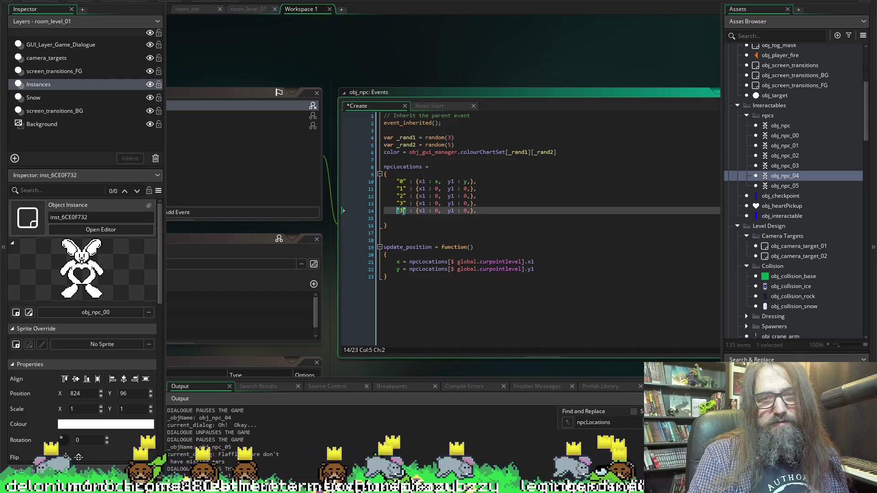
{"action": "key", "text": "BackSpace"}
{"action": "type", "text": "4"}
{"action": "key", "text": "ctrl+s"}
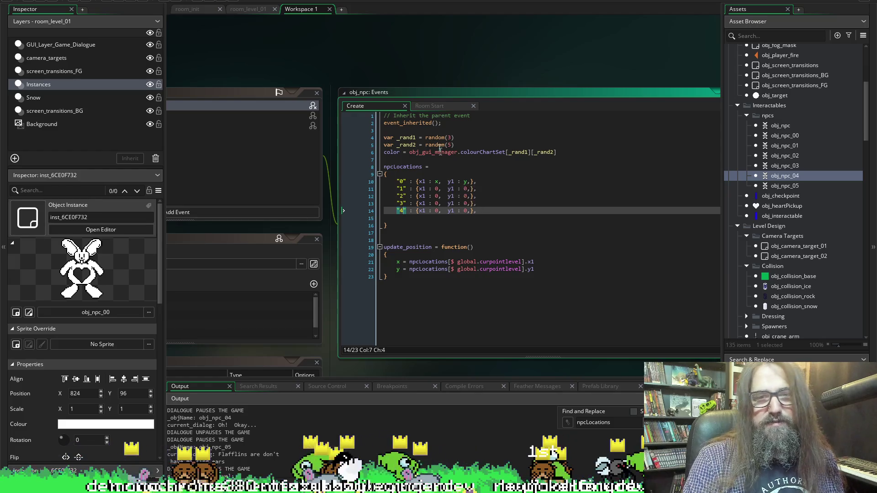
Return to the room_level_01 room and collapse the open instance properties window
{"action": "left_click", "coordinate": [191, 6]}
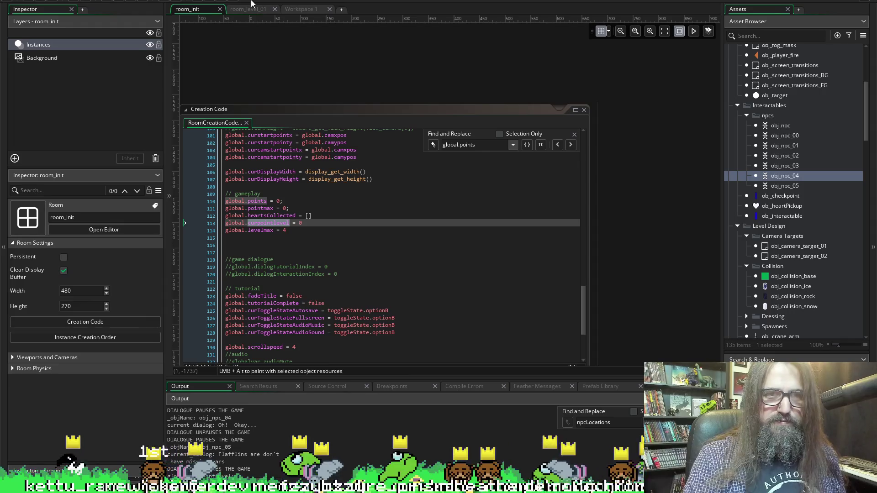
{"action": "left_click", "coordinate": [254, 8]}
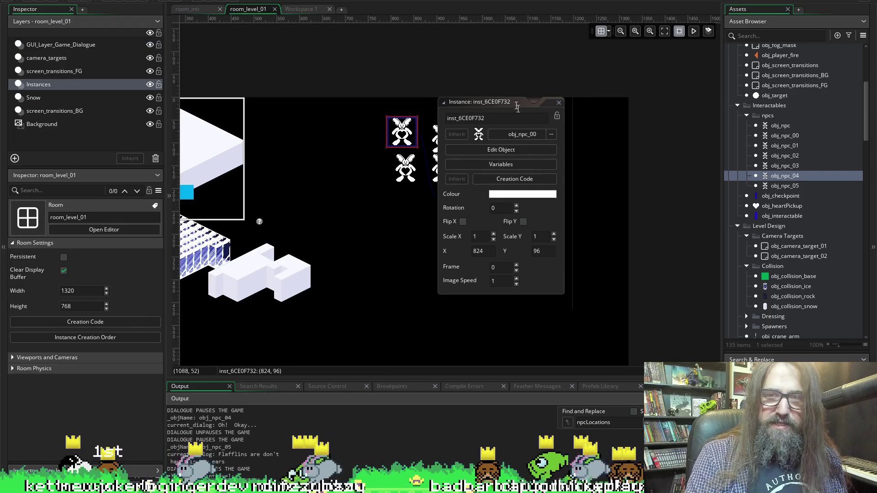
{"action": "left_click", "coordinate": [559, 100]}
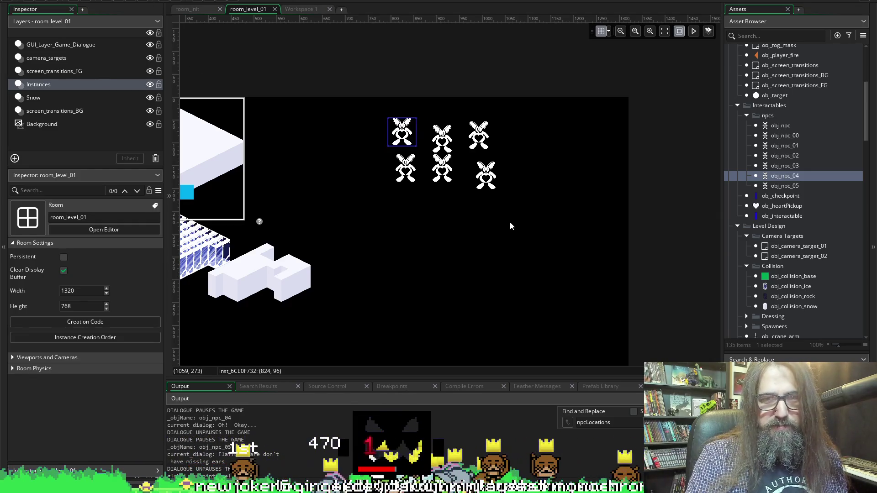
Copy the six bunny NPCs and paste them below the level, around 176,532 to 424,692
{"action": "scroll", "coordinate": [510, 221], "scroll_direction": "left", "scroll_amount": 5}
{"action": "scroll", "coordinate": [501, 265], "scroll_direction": "right", "scroll_amount": 3}
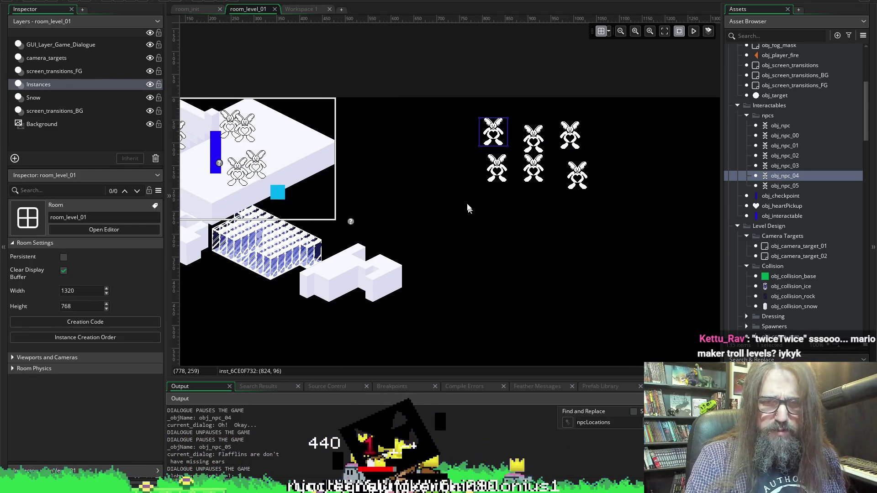
{"action": "left_click_drag", "start_coordinate": [467, 117], "coordinate": [593, 196]}
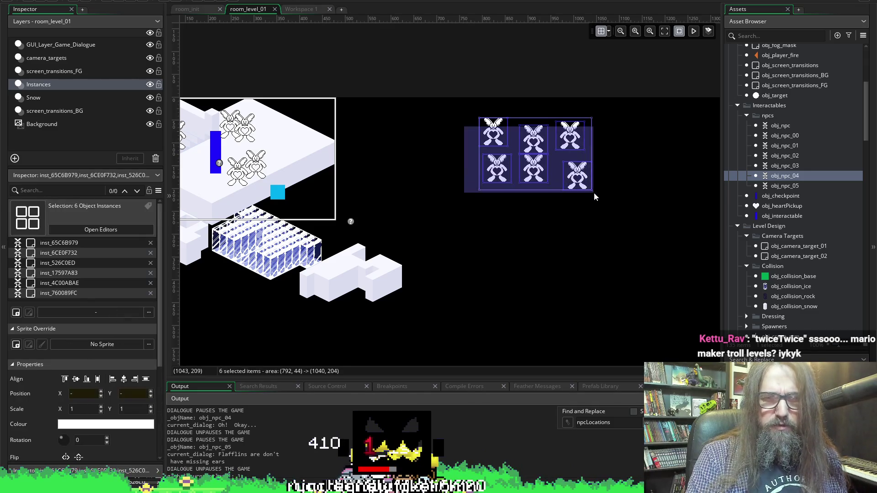
{"action": "scroll", "coordinate": [473, 232], "scroll_direction": "down", "scroll_amount": 1}
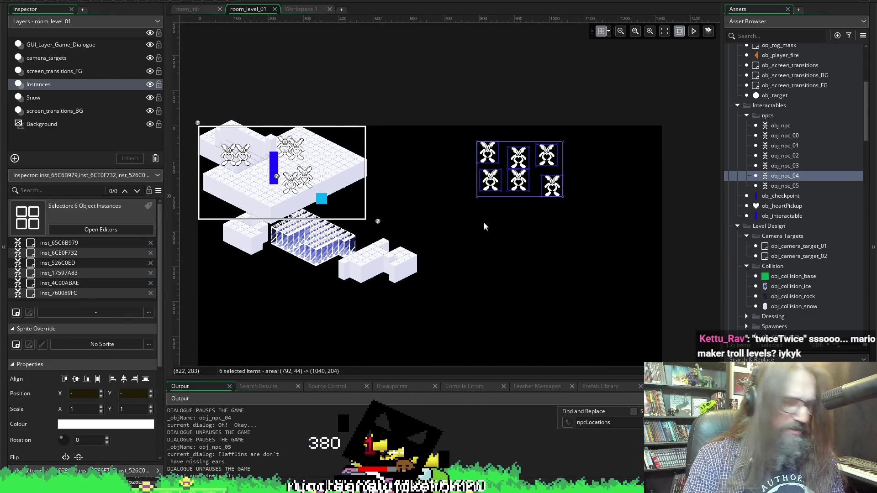
{"action": "key", "text": "ctrl+c"}
{"action": "key", "text": "ctrl+v"}
{"action": "left_click_drag", "start_coordinate": [387, 301], "coordinate": [288, 346]}
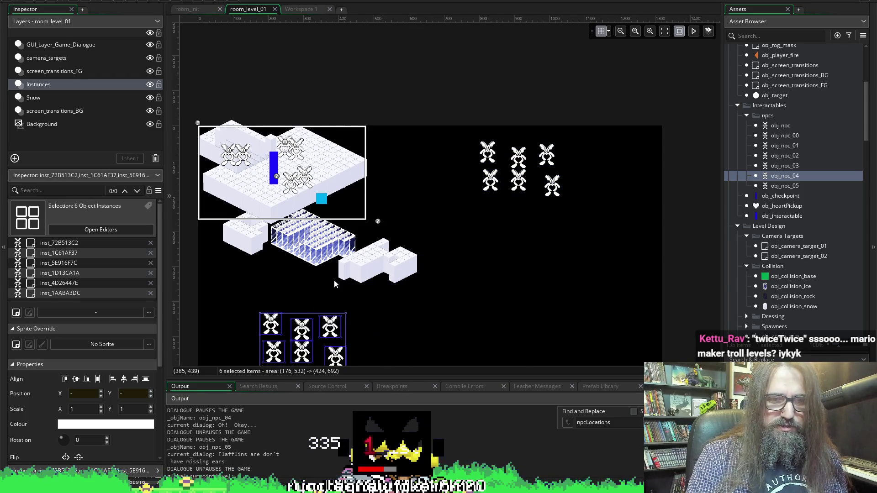
{"action": "scroll", "coordinate": [310, 233], "scroll_direction": "up", "scroll_amount": 2}
{"action": "scroll", "coordinate": [312, 230], "scroll_direction": "up", "scroll_amount": 1}
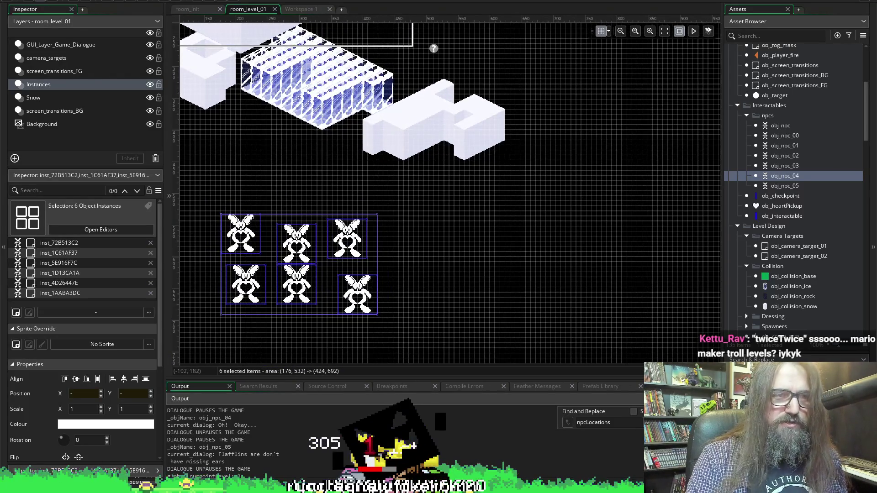
{"action": "scroll", "coordinate": [533, 249], "scroll_direction": "up", "scroll_amount": 1}
{"action": "scroll", "coordinate": [533, 249], "scroll_direction": "left", "scroll_amount": 2}
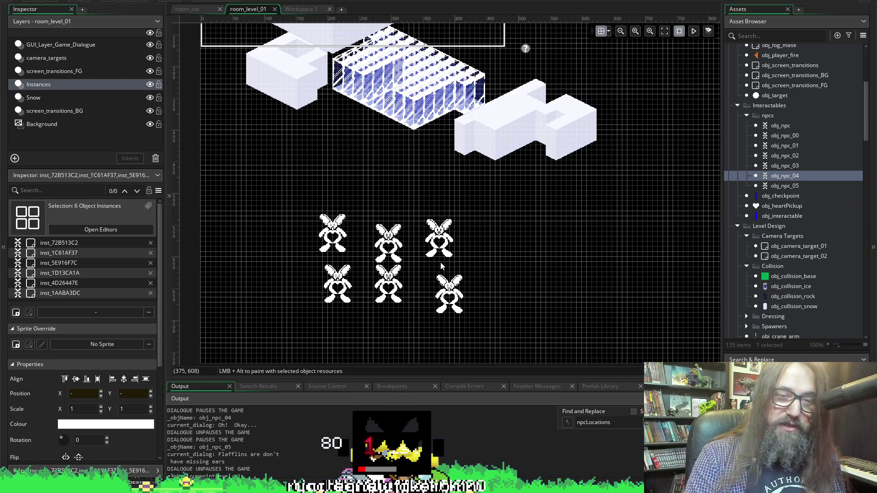
Set NPCIndex to 2 on the bottom-right copied bunny and bunny inst_5E916F7C
{"action": "double_click", "coordinate": [448, 295]}
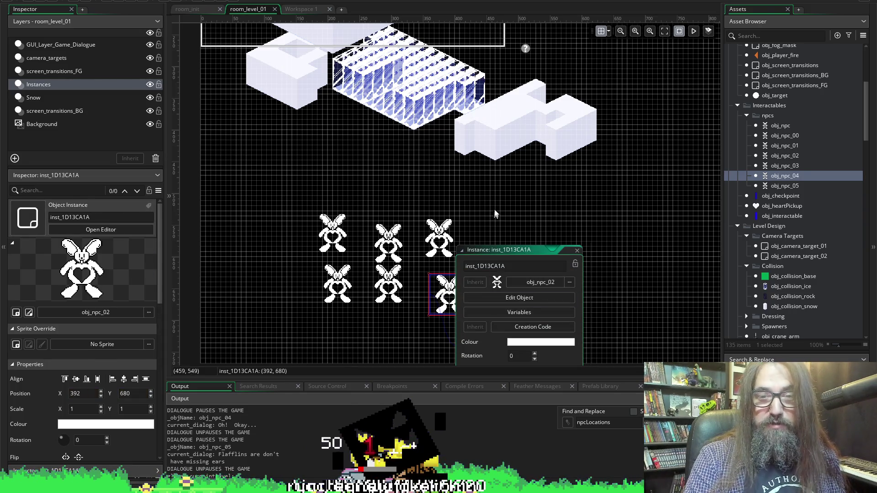
{"action": "scroll", "coordinate": [495, 217], "scroll_direction": "down", "scroll_amount": 5}
{"action": "left_click", "coordinate": [502, 176]}
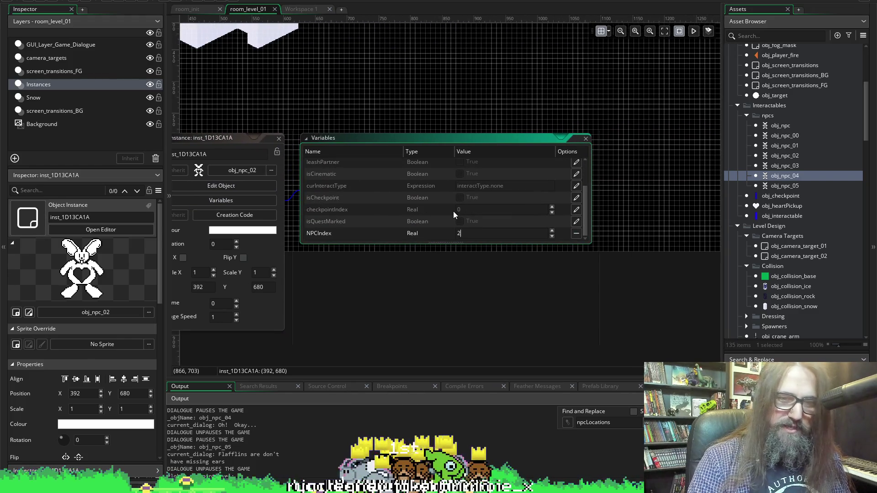
{"action": "scroll", "coordinate": [388, 182], "scroll_direction": "left", "scroll_amount": 5}
{"action": "double_click", "coordinate": [323, 130]}
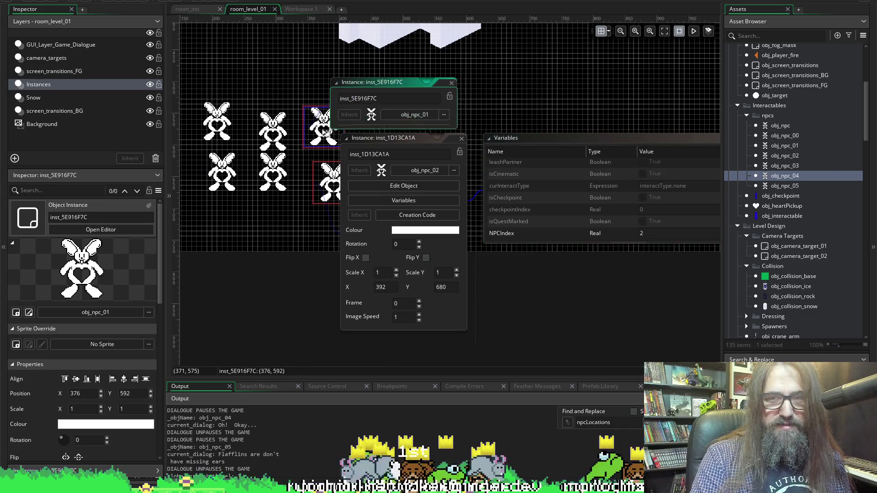
{"action": "left_click", "coordinate": [394, 141]}
{"action": "scroll", "coordinate": [458, 236], "scroll_direction": "down", "scroll_amount": 2}
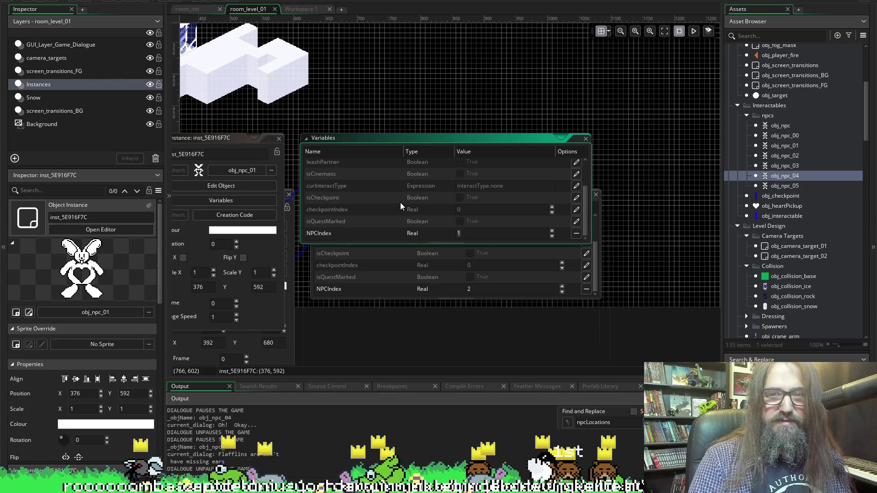
{"action": "type", "text": "2"}
{"action": "scroll", "coordinate": [456, 136], "scroll_direction": "left", "scroll_amount": 5}
Set NPCIndex to 2 on bunnies inst_72B513C2 and inst_1AABA3DC
{"action": "double_click", "coordinate": [328, 189]}
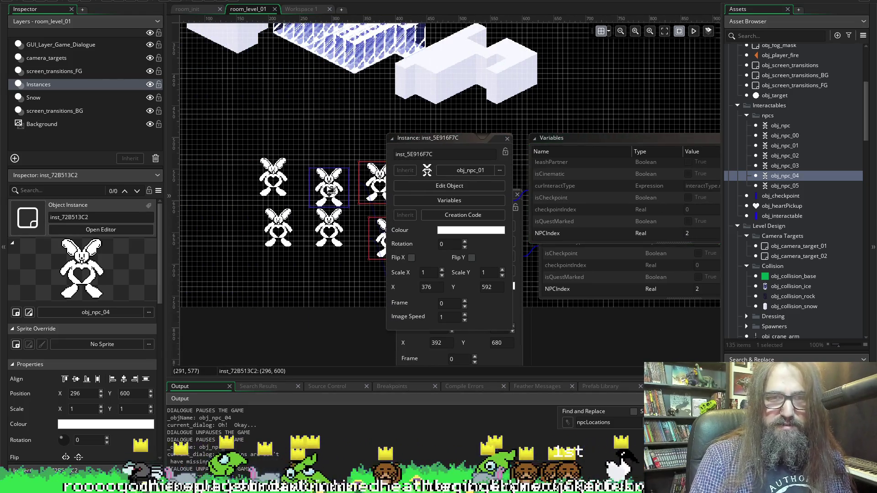
{"action": "left_click", "coordinate": [391, 203]}
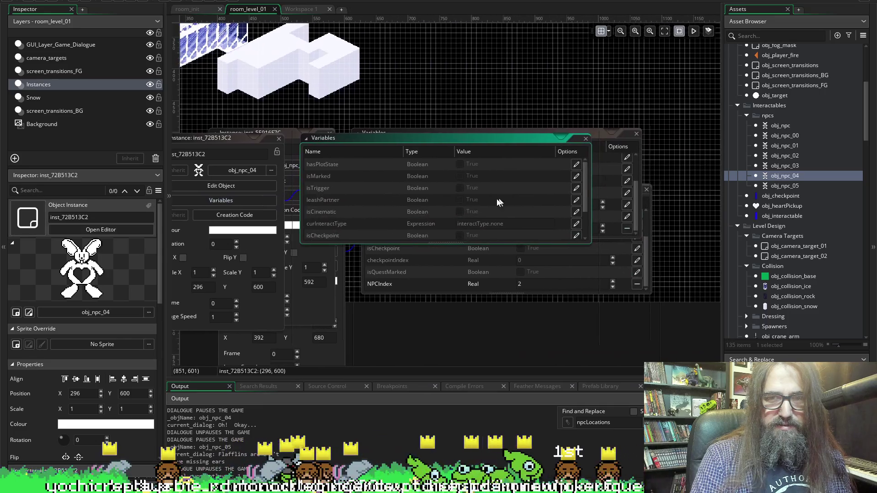
{"action": "type", "text": "2"}
{"action": "scroll", "coordinate": [416, 221], "scroll_direction": "left", "scroll_amount": 5}
{"action": "double_click", "coordinate": [328, 327]}
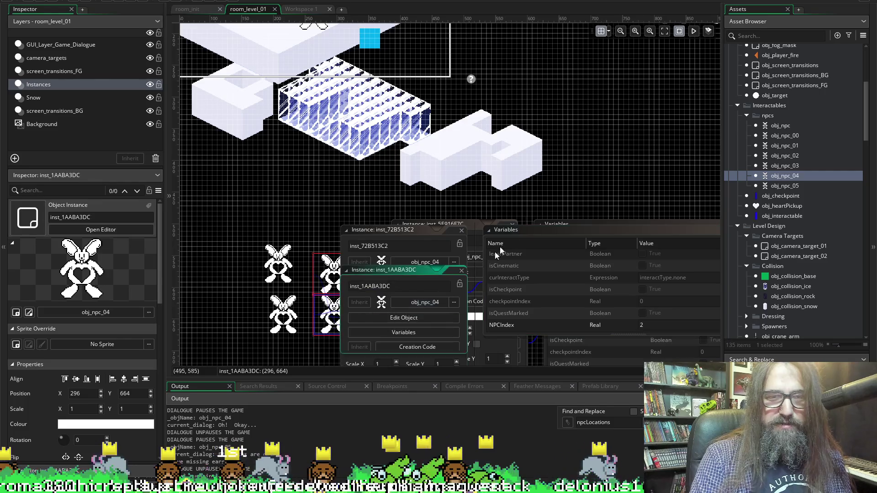
{"action": "scroll", "coordinate": [328, 293], "scroll_direction": "down", "scroll_amount": 5}
{"action": "left_click", "coordinate": [411, 107]}
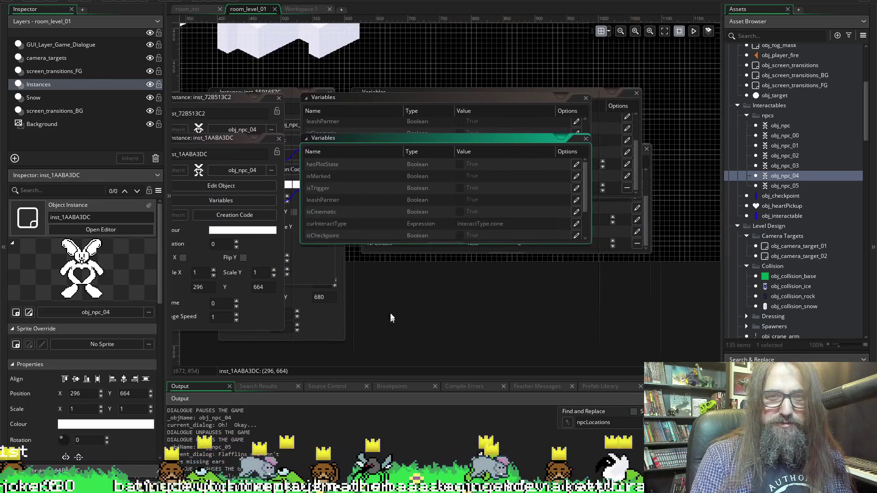
{"action": "left_click", "coordinate": [432, 234]}
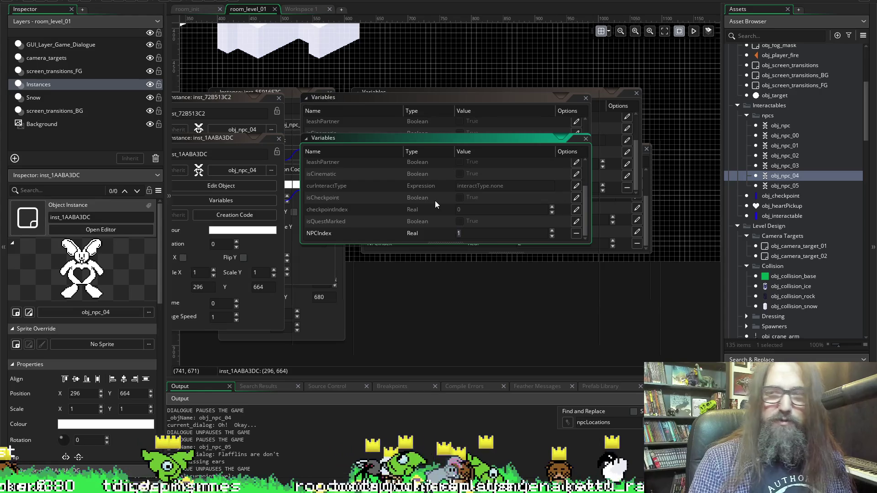
{"action": "type", "text": "2"}
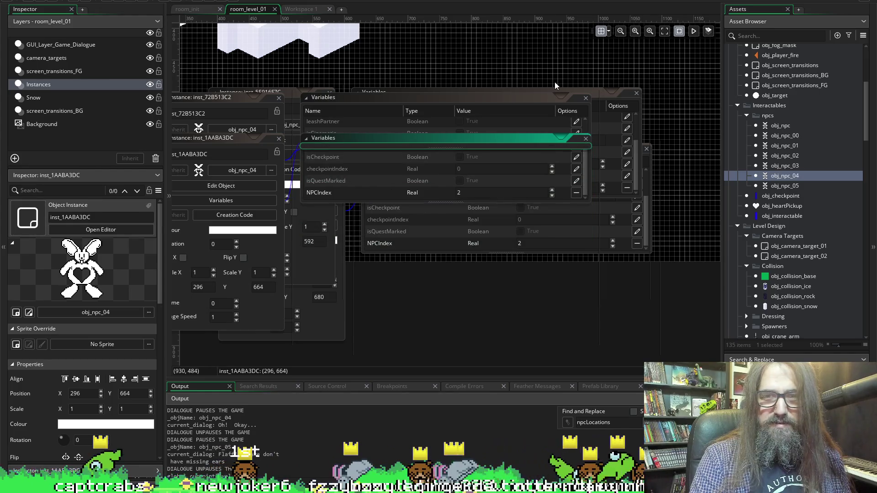
{"action": "scroll", "coordinate": [334, 86], "scroll_direction": "left", "scroll_amount": 5}
Set NPCIndex to 2 on bunnies inst_1C61AF37 and inst_4D26447E
{"action": "double_click", "coordinate": [322, 90]}
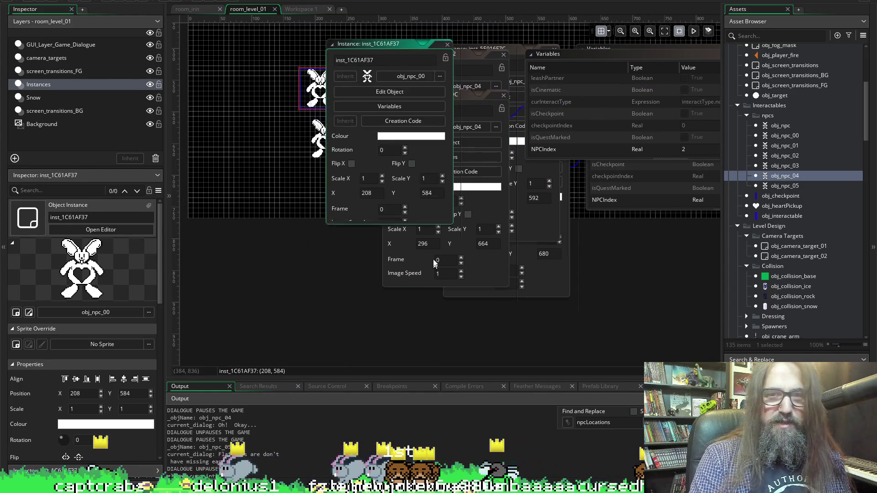
{"action": "left_click", "coordinate": [375, 107]}
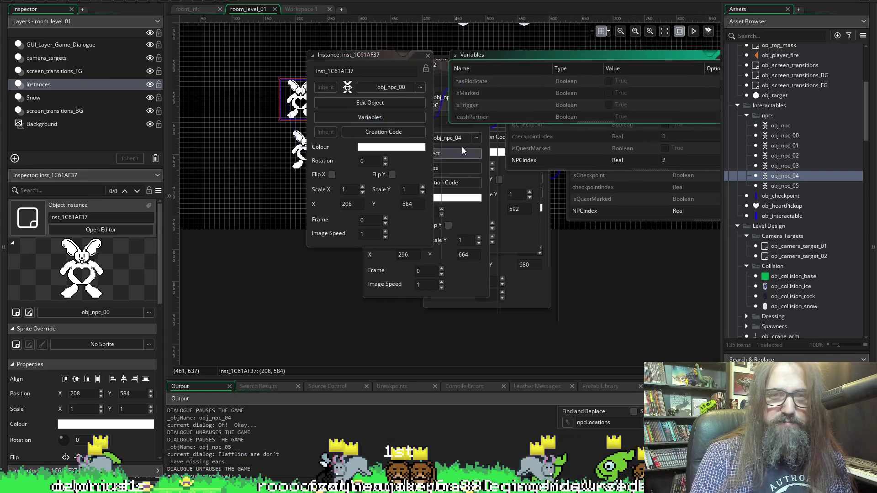
{"action": "type", "text": "2"}
{"action": "scroll", "coordinate": [391, 127], "scroll_direction": "left", "scroll_amount": 3}
{"action": "mouse_move", "coordinate": [410, 135]}
{"action": "left_mouse_down"}
{"action": "mouse_move", "coordinate": [439, 81]}
{"action": "mouse_move", "coordinate": [504, 56]}
{"action": "left_mouse_up"}
{"action": "scroll", "coordinate": [292, 233], "scroll_direction": "up", "scroll_amount": 2}
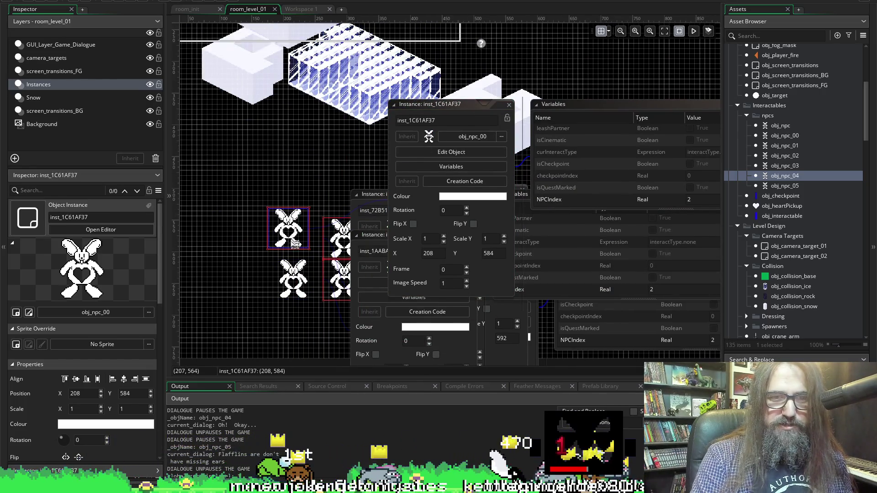
{"action": "left_click", "coordinate": [293, 280]}
{"action": "double_click", "coordinate": [293, 279]}
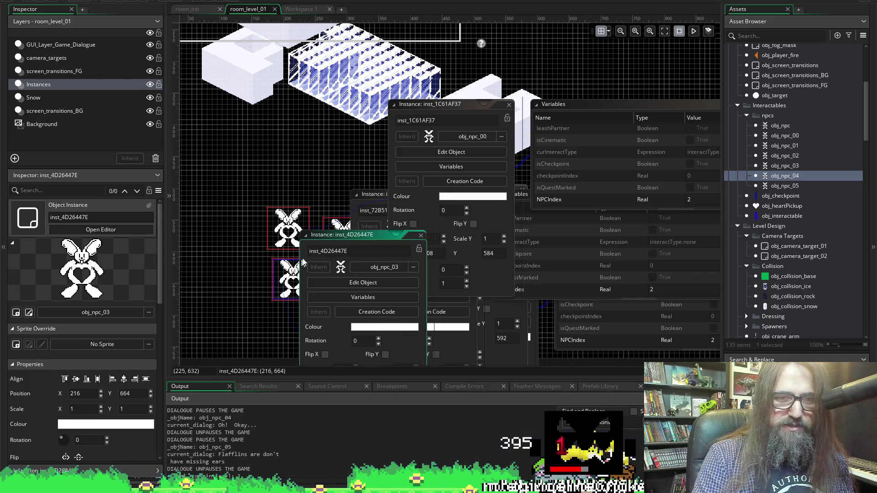
{"action": "scroll", "coordinate": [366, 283], "scroll_direction": "up", "scroll_amount": 2}
{"action": "scroll", "coordinate": [351, 167], "scroll_direction": "down", "scroll_amount": 7}
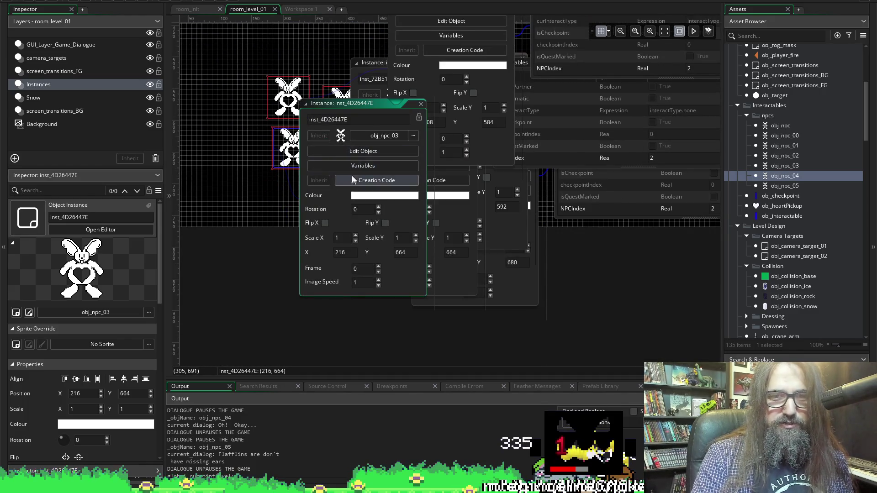
{"action": "left_click", "coordinate": [359, 166]}
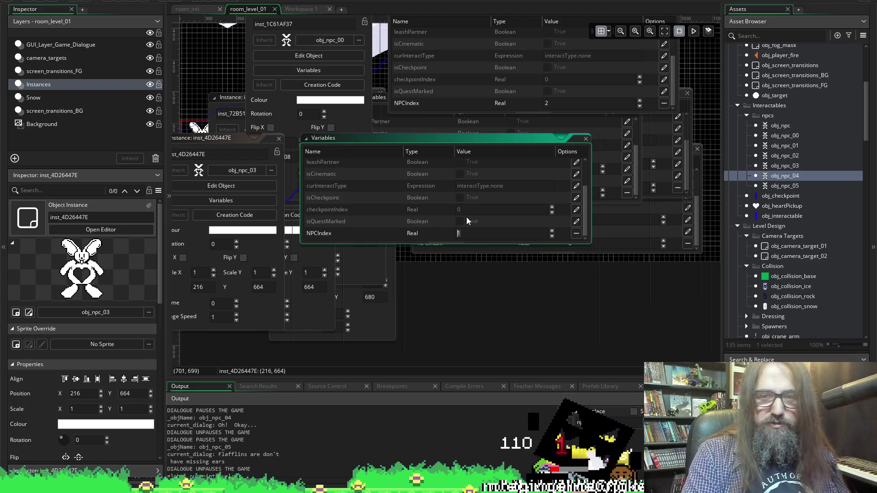
{"action": "type", "text": "12"}
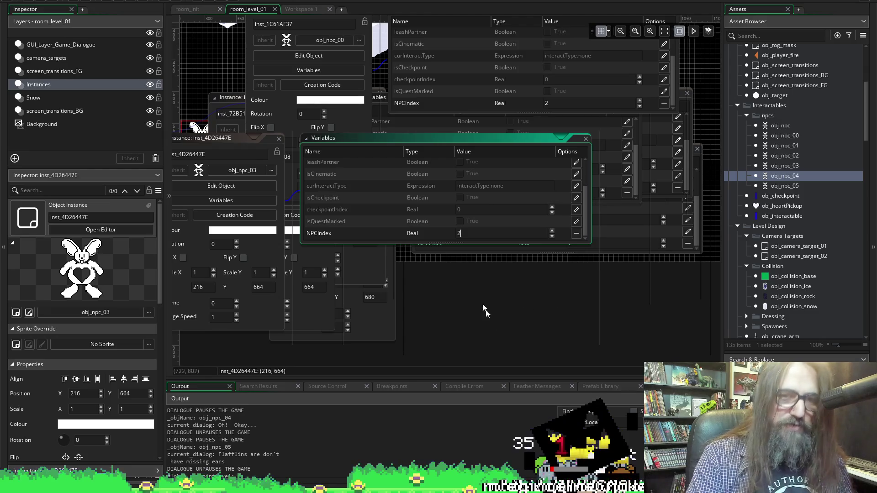
{"action": "scroll", "coordinate": [411, 219], "scroll_direction": "left", "scroll_amount": 5}
{"action": "double_click", "coordinate": [365, 137]}
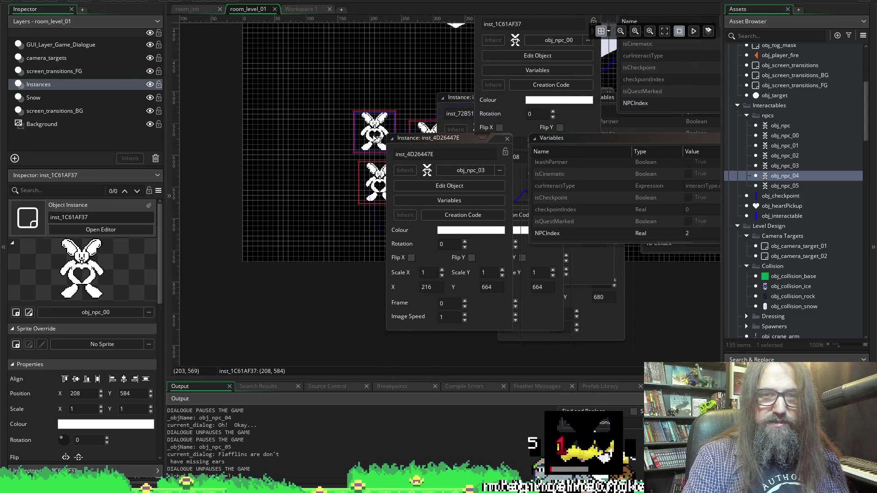
Close the stacked Instance and Variables windows of all six bunnies, starting with inst_1C61AF37
{"action": "left_click", "coordinate": [540, 69]}
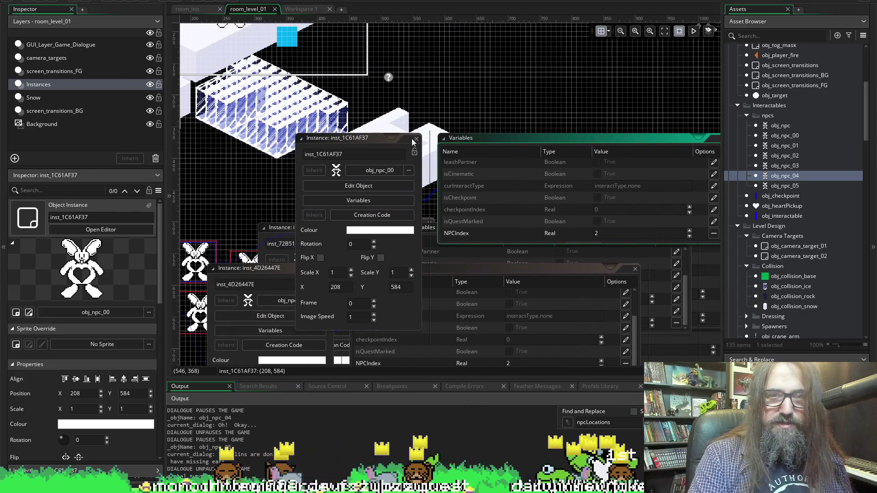
{"action": "left_click", "coordinate": [416, 138]}
{"action": "scroll", "coordinate": [390, 127], "scroll_direction": "down", "scroll_amount": 4}
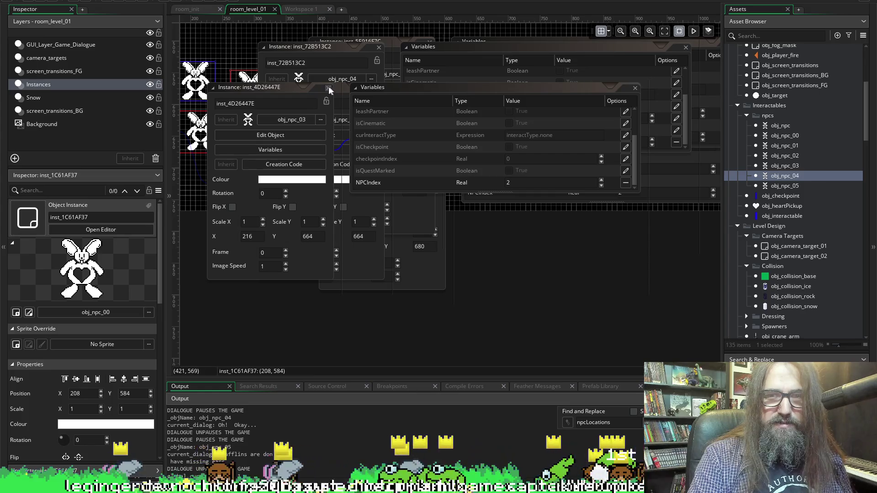
{"action": "left_click", "coordinate": [328, 88]}
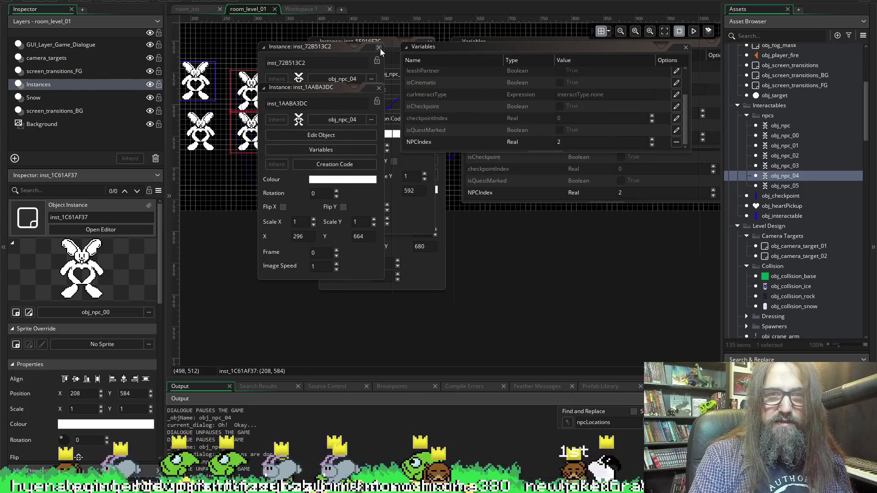
{"action": "left_click", "coordinate": [379, 48]}
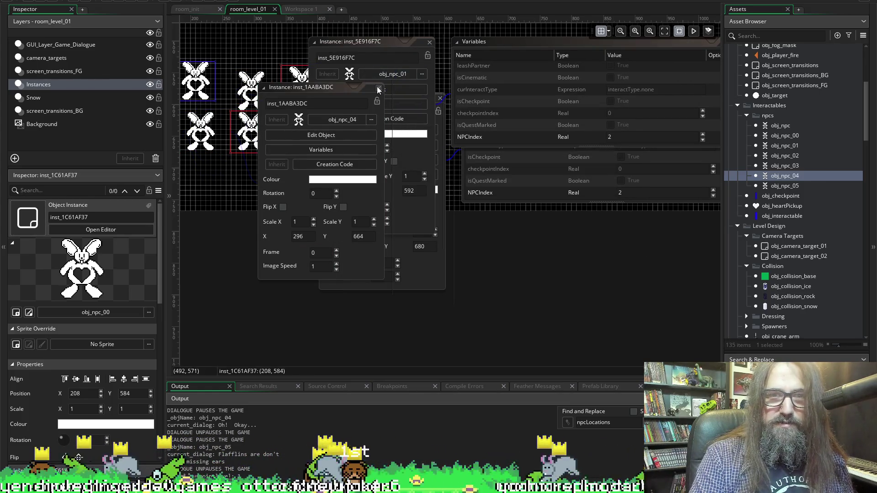
{"action": "left_click", "coordinate": [378, 88]}
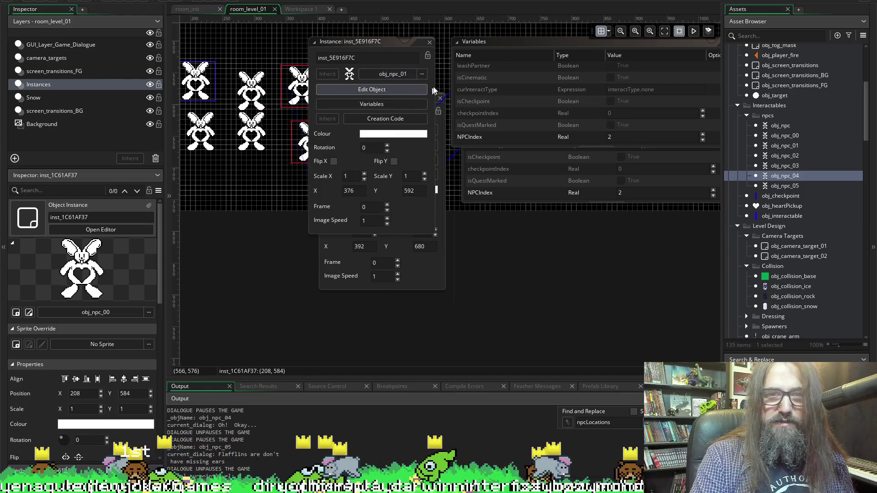
{"action": "left_click", "coordinate": [430, 43]}
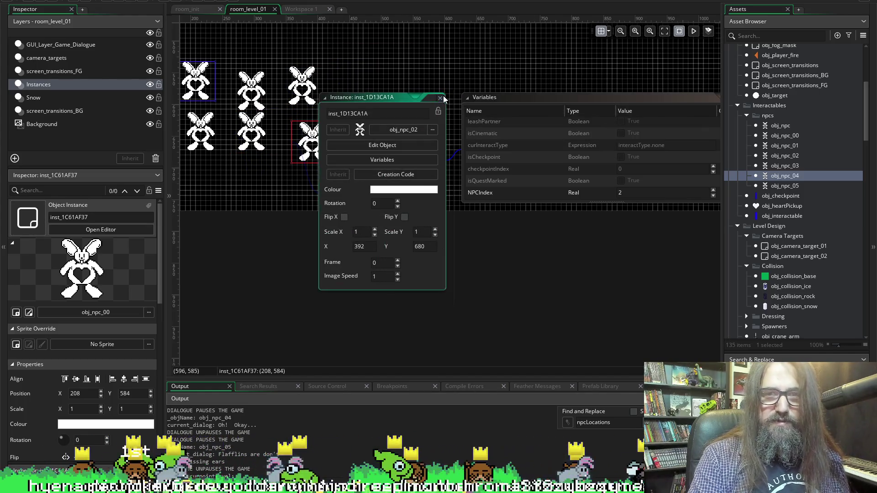
{"action": "left_click", "coordinate": [441, 98]}
{"action": "scroll", "coordinate": [538, 265], "scroll_direction": "left", "scroll_amount": 5}
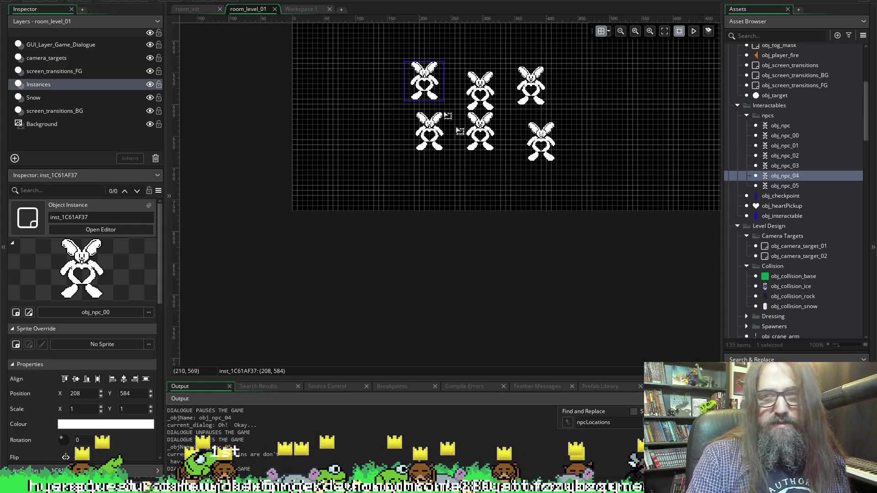
Select the six bunnies, shift them up-left, and place a copy down-right
{"action": "scroll", "coordinate": [629, 200], "scroll_direction": "up", "scroll_amount": 3}
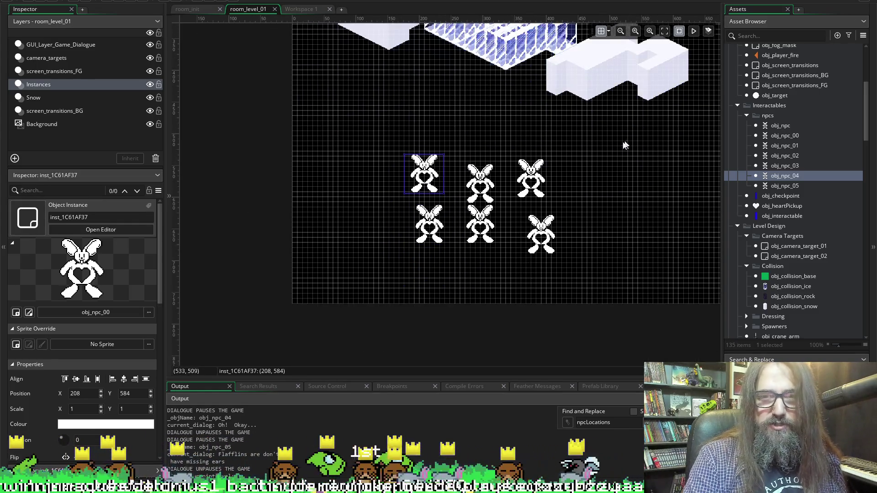
{"action": "mouse_move", "coordinate": [371, 127]}
{"action": "left_mouse_down"}
{"action": "mouse_move", "coordinate": [432, 191]}
{"action": "mouse_move", "coordinate": [582, 257]}
{"action": "left_mouse_up"}
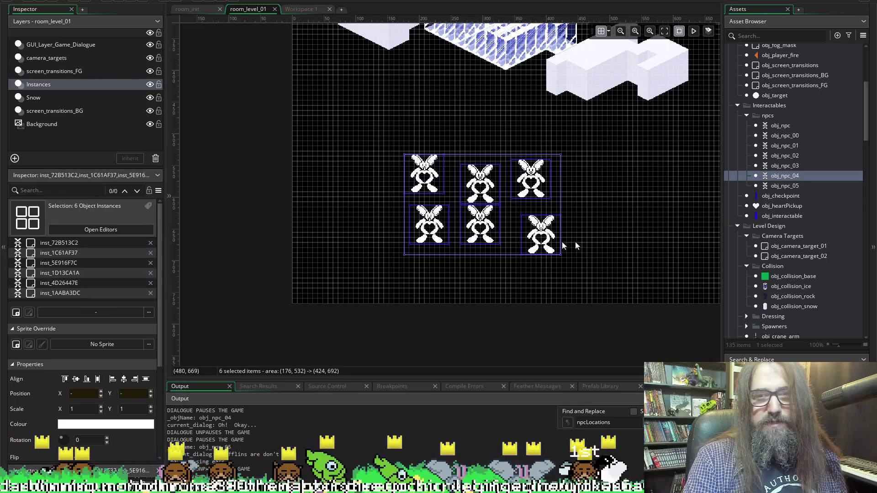
{"action": "mouse_move", "coordinate": [452, 218]}
{"action": "left_mouse_down"}
{"action": "mouse_move", "coordinate": [662, 182]}
{"action": "mouse_move", "coordinate": [475, 128]}
{"action": "mouse_move", "coordinate": [432, 153]}
{"action": "left_mouse_up"}
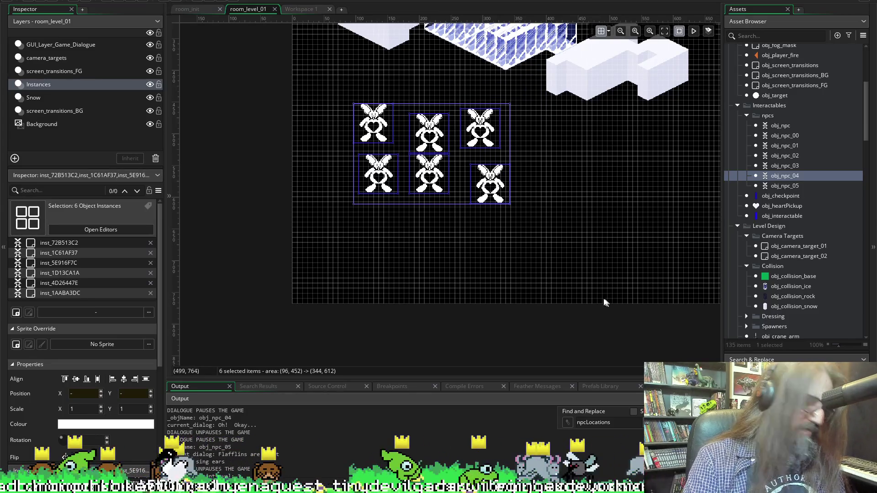
{"action": "mouse_move", "coordinate": [492, 169]}
{"action": "left_mouse_down"}
{"action": "mouse_move", "coordinate": [634, 268]}
{"action": "mouse_move", "coordinate": [405, 277]}
{"action": "mouse_move", "coordinate": [656, 113]}
{"action": "left_mouse_up"}
{"action": "scroll", "coordinate": [475, 185], "scroll_direction": "down", "scroll_amount": 3}
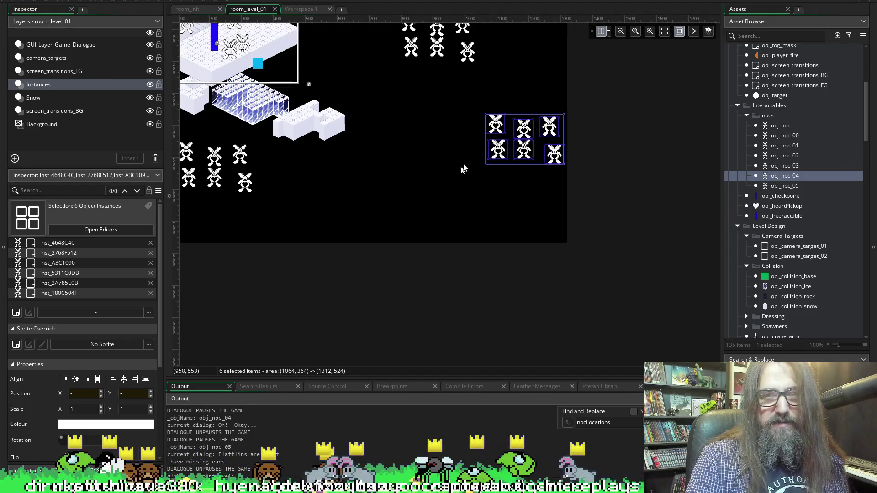
{"action": "scroll", "coordinate": [458, 174], "scroll_direction": "up", "scroll_amount": 3}
{"action": "left_click", "coordinate": [447, 133]}
Spread the groups apart, moving the right-hand group of six bunnies down and left
{"action": "mouse_move", "coordinate": [357, 95]}
{"action": "left_mouse_down"}
{"action": "mouse_move", "coordinate": [500, 152]}
{"action": "mouse_move", "coordinate": [430, 124]}
{"action": "left_mouse_up"}
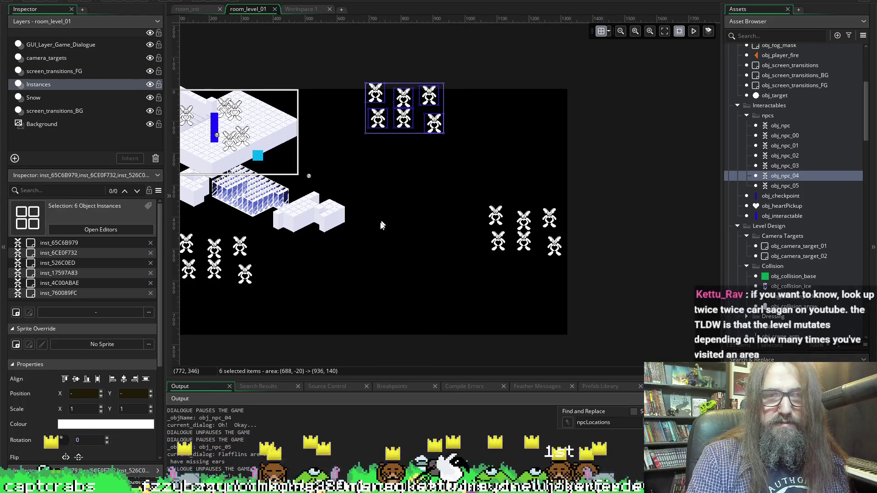
{"action": "left_click_drag", "start_coordinate": [441, 179], "coordinate": [599, 281]}
{"action": "left_click_drag", "start_coordinate": [540, 242], "coordinate": [464, 270]}
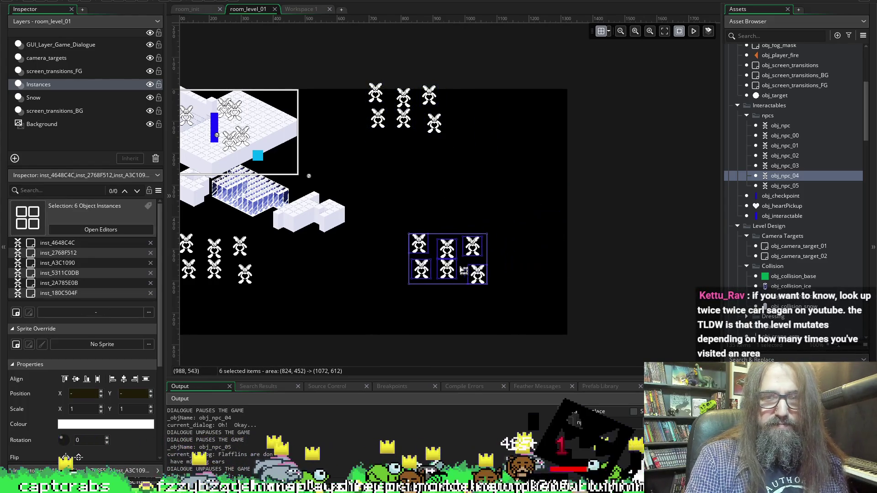
{"action": "scroll", "coordinate": [464, 269], "scroll_direction": "up", "scroll_amount": 4, "text": "ctrl"}
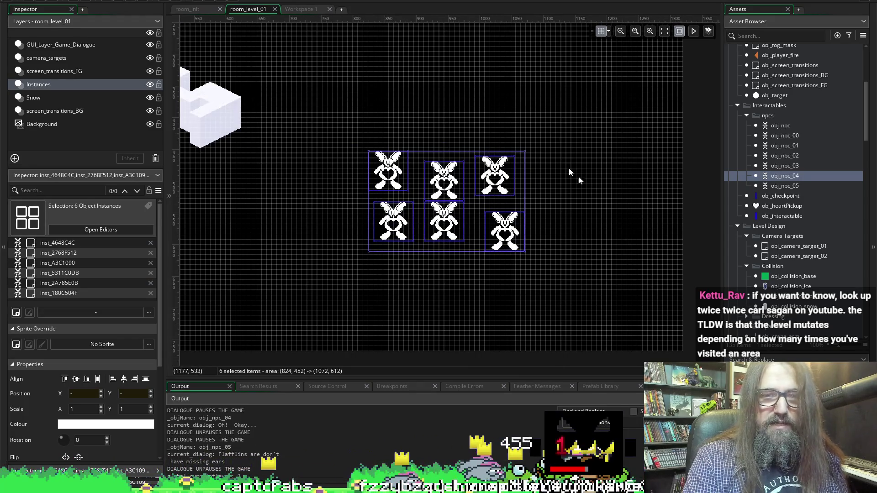
{"action": "left_click", "coordinate": [568, 105]}
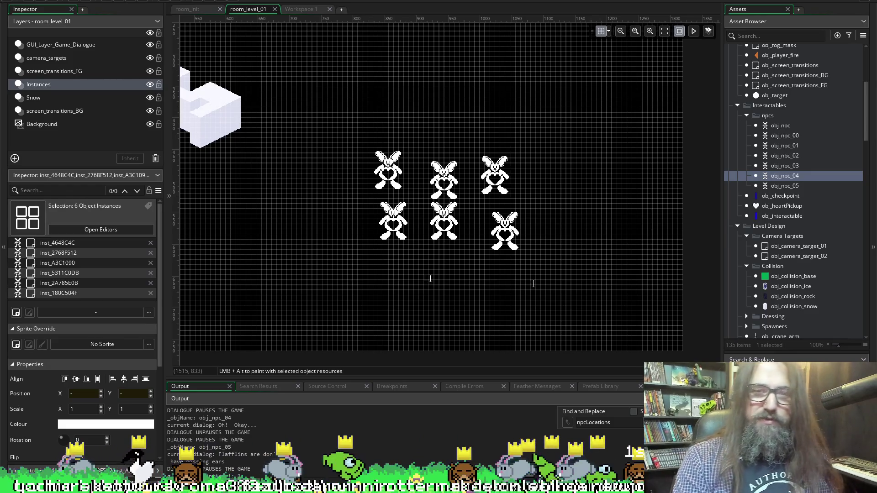
Change the top-left bunny's NPCIndex to 3 and close its windows
{"action": "scroll", "coordinate": [415, 222], "scroll_direction": "up", "scroll_amount": 5}
{"action": "scroll", "coordinate": [390, 233], "scroll_direction": "down", "scroll_amount": 5}
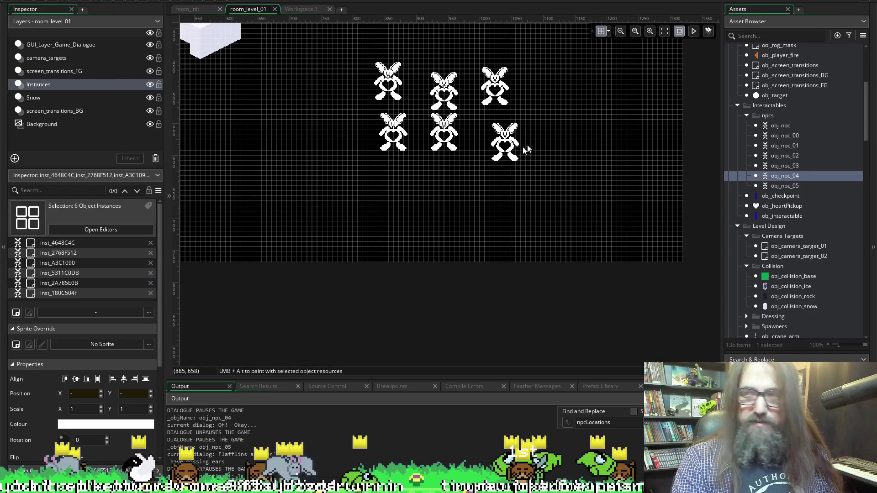
{"action": "left_click", "coordinate": [391, 137]}
{"action": "scroll", "coordinate": [516, 235], "scroll_direction": "left", "scroll_amount": 3}
{"action": "scroll", "coordinate": [411, 230], "scroll_direction": "right", "scroll_amount": 6}
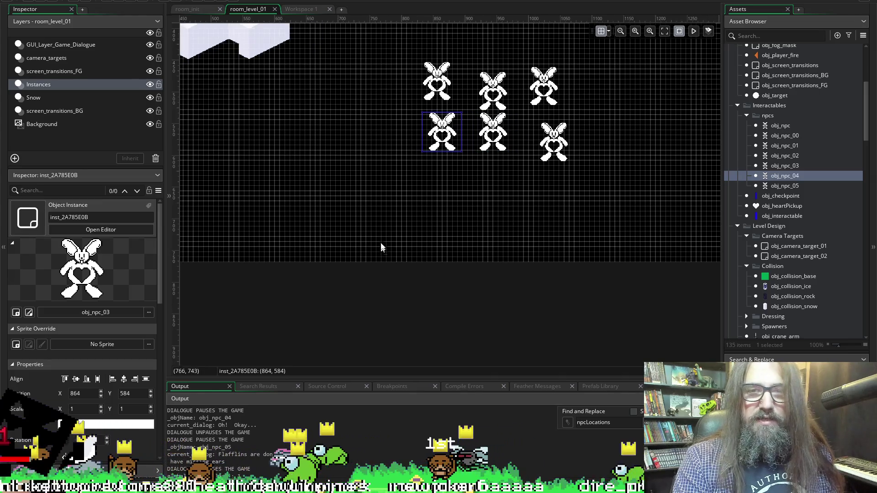
{"action": "scroll", "coordinate": [350, 228], "scroll_direction": "up", "scroll_amount": 1}
{"action": "left_click", "coordinate": [302, 131]}
{"action": "double_click", "coordinate": [302, 130]}
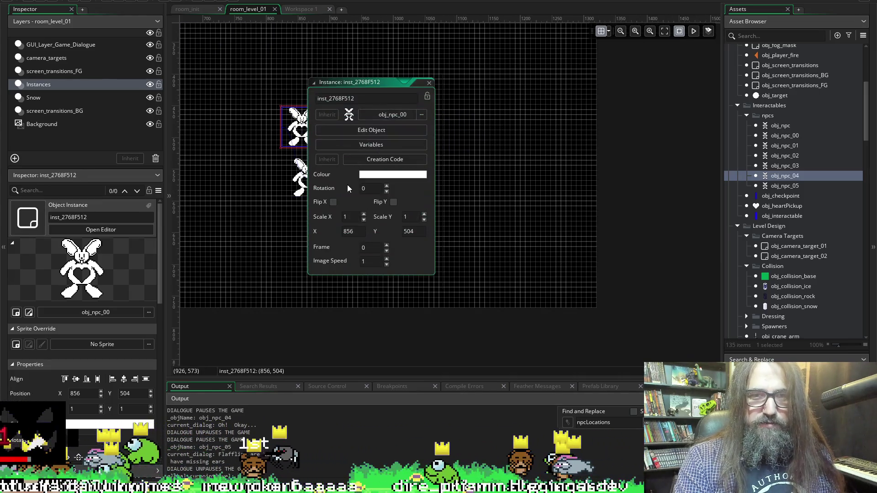
{"action": "left_click", "coordinate": [366, 144]}
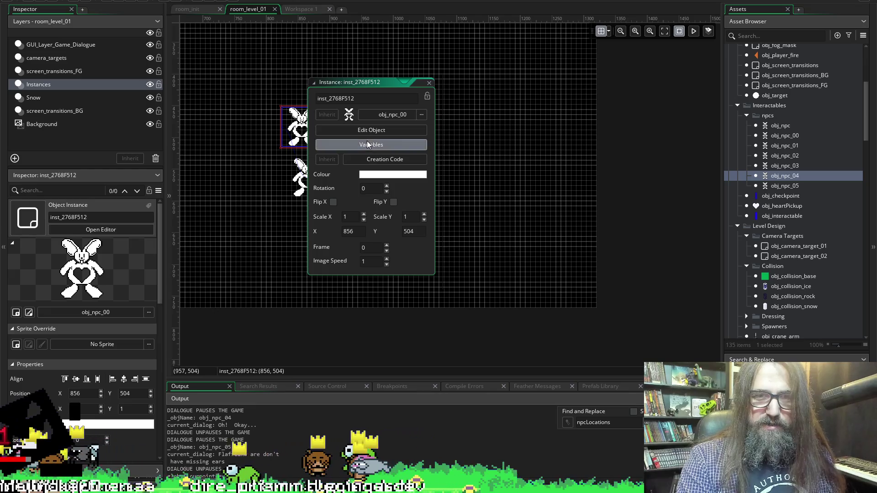
{"action": "scroll", "coordinate": [445, 118], "scroll_direction": "right", "scroll_amount": 5}
{"action": "scroll", "coordinate": [445, 96], "scroll_direction": "up", "scroll_amount": 2}
{"action": "scroll", "coordinate": [487, 197], "scroll_direction": "down", "scroll_amount": 2}
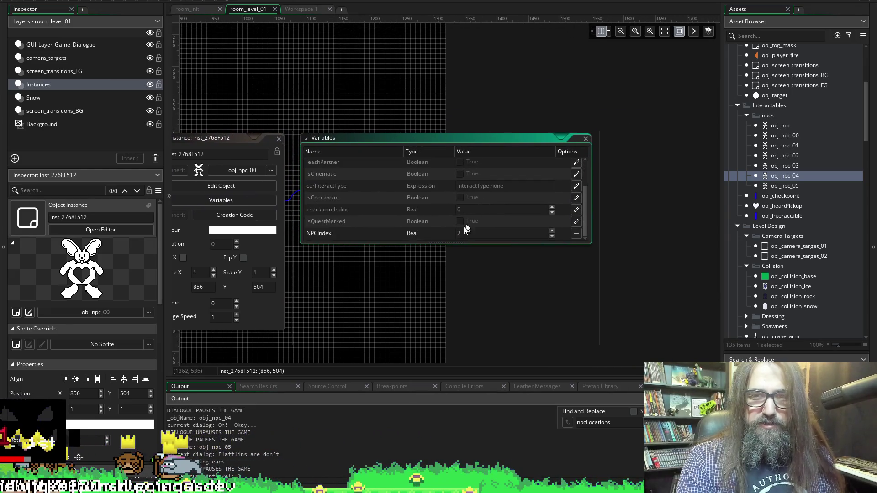
{"action": "left_click", "coordinate": [475, 233]}
{"action": "type", "text": "3"}
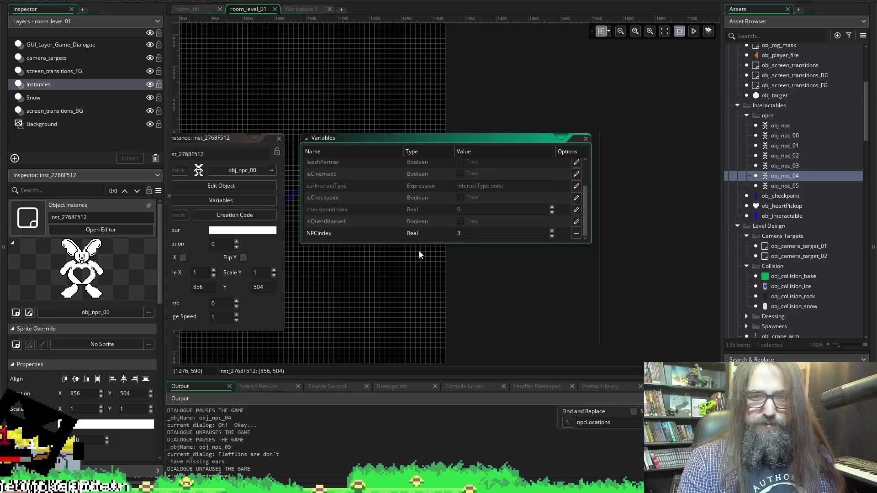
{"action": "scroll", "coordinate": [484, 192], "scroll_direction": "left", "scroll_amount": 5}
{"action": "key", "text": "BackSpace"}
{"action": "type", "text": "3"}
{"action": "scroll", "coordinate": [539, 130], "scroll_direction": "right", "scroll_amount": 5}
{"action": "scroll", "coordinate": [503, 134], "scroll_direction": "left", "scroll_amount": 2}
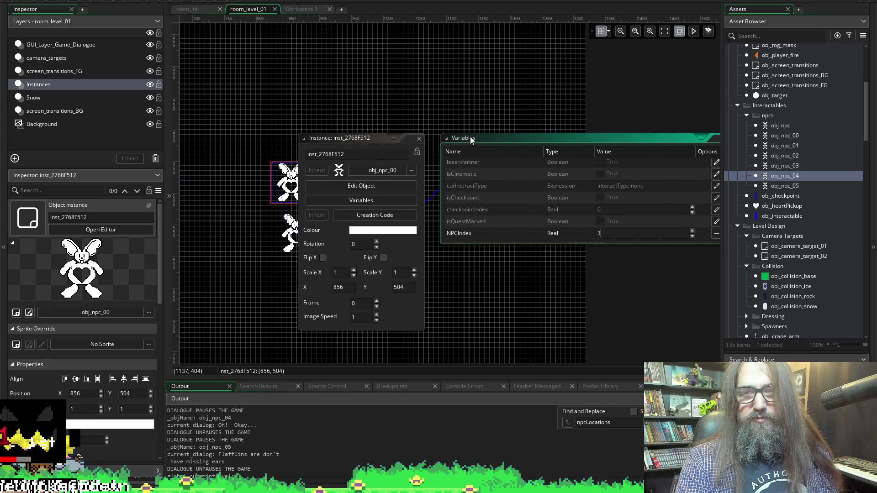
{"action": "left_click", "coordinate": [419, 138]}
Set NPCIndex to 3 on the top-right and bottom-right bunnies
{"action": "double_click", "coordinate": [365, 193]}
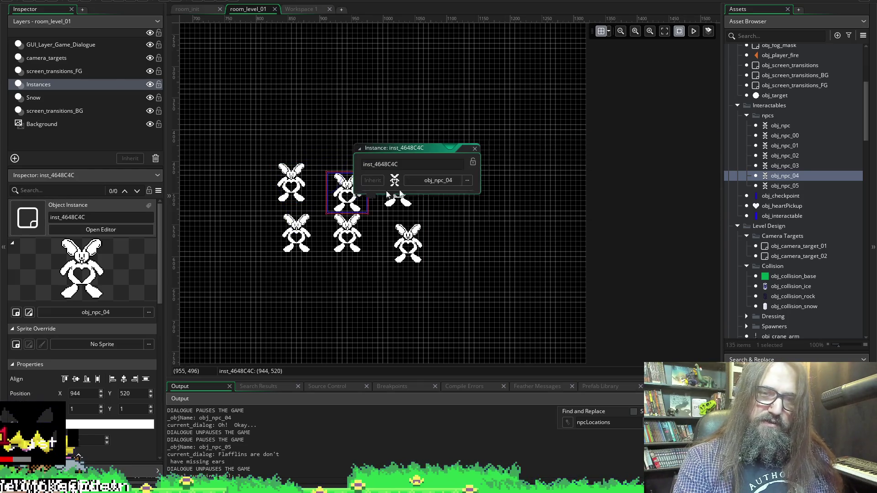
{"action": "left_click", "coordinate": [475, 149]}
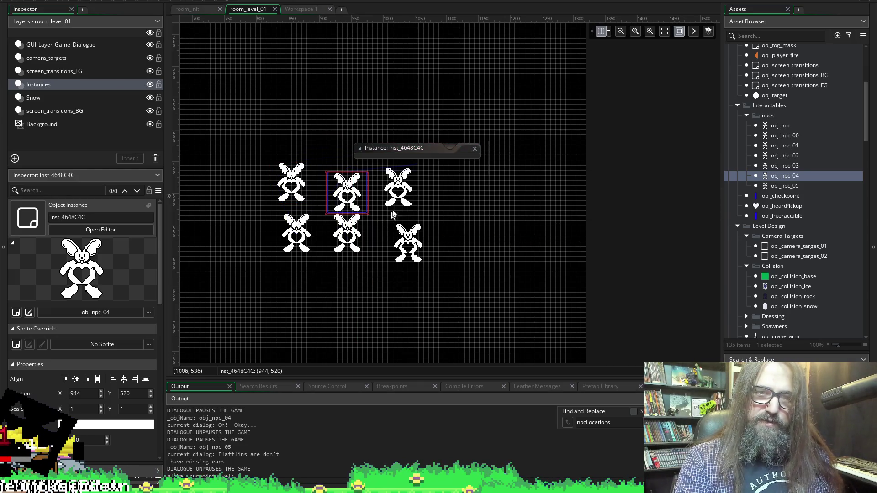
{"action": "double_click", "coordinate": [393, 188]}
{"action": "left_click", "coordinate": [470, 202]}
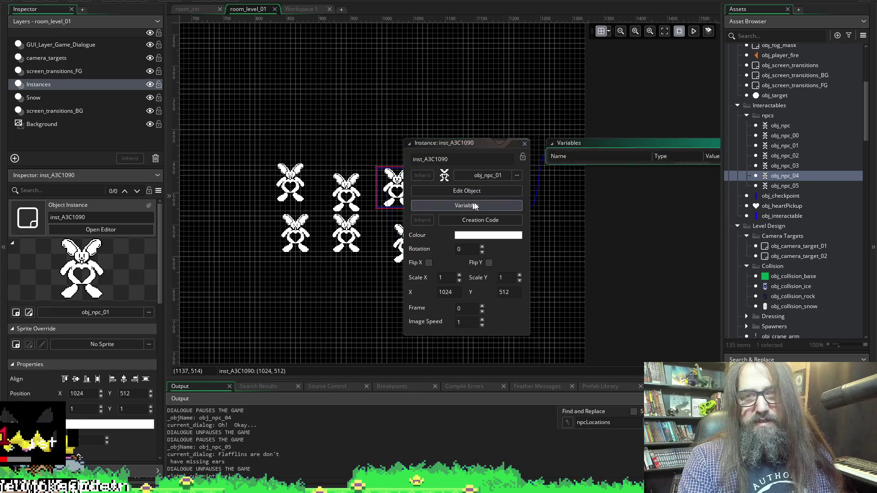
{"action": "double_click", "coordinate": [488, 237]}
{"action": "type", "text": "3"}
{"action": "scroll", "coordinate": [253, 277], "scroll_direction": "left", "scroll_amount": 5}
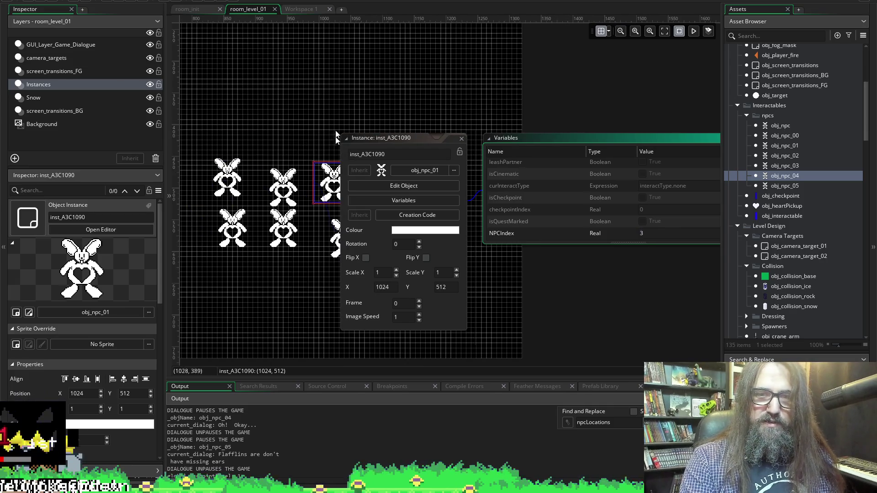
{"action": "double_click", "coordinate": [341, 258]}
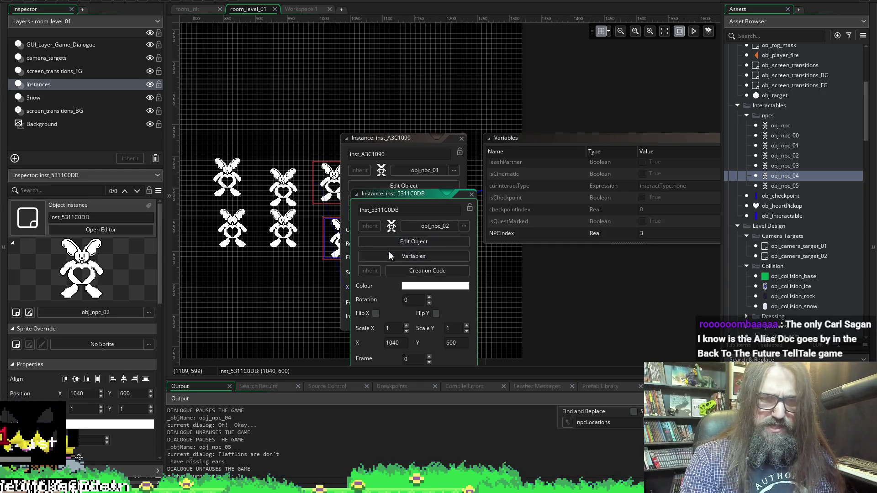
{"action": "left_click", "coordinate": [396, 256]}
{"action": "scroll", "coordinate": [522, 185], "scroll_direction": "down", "scroll_amount": 3}
{"action": "type", "text": "3"}
{"action": "key", "text": "Return"}
{"action": "scroll", "coordinate": [400, 297], "scroll_direction": "left", "scroll_amount": 10}
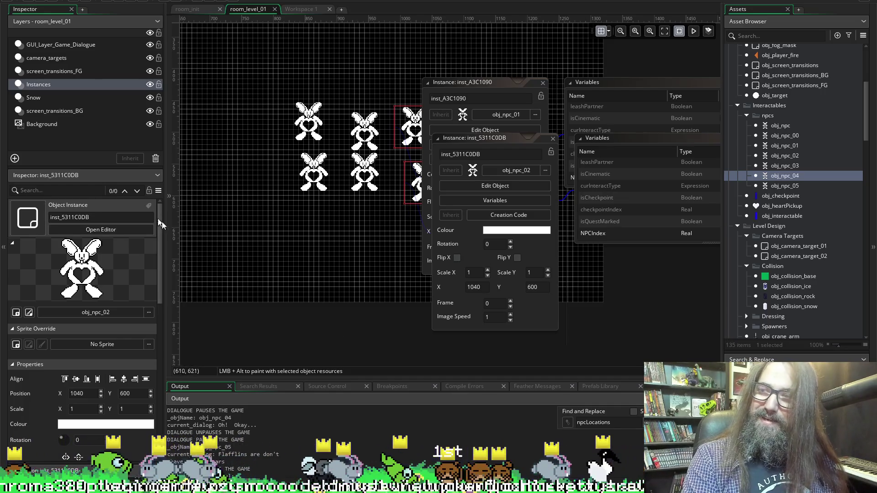
Set NPCIndex to 3 on the top-middle and bottom-middle bunnies
{"action": "double_click", "coordinate": [359, 137]}
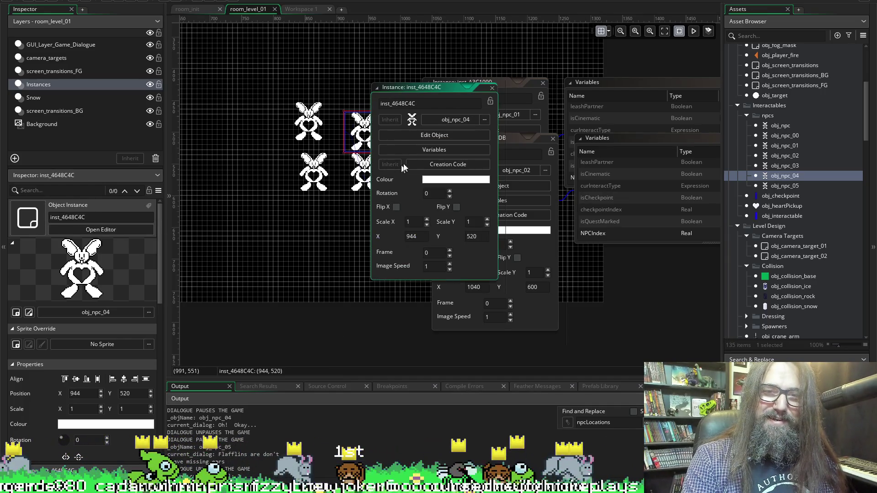
{"action": "left_click", "coordinate": [413, 149]}
{"action": "scroll", "coordinate": [442, 213], "scroll_direction": "down", "scroll_amount": 2}
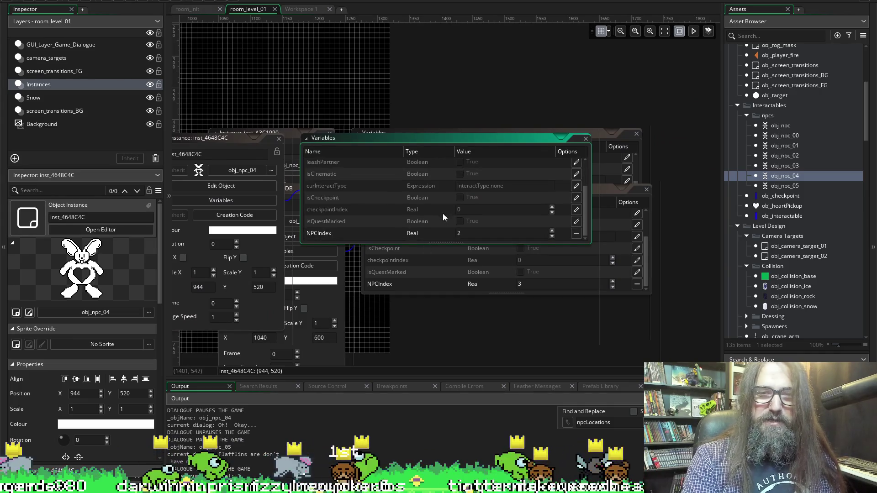
{"action": "double_click", "coordinate": [468, 231]}
{"action": "type", "text": "3"}
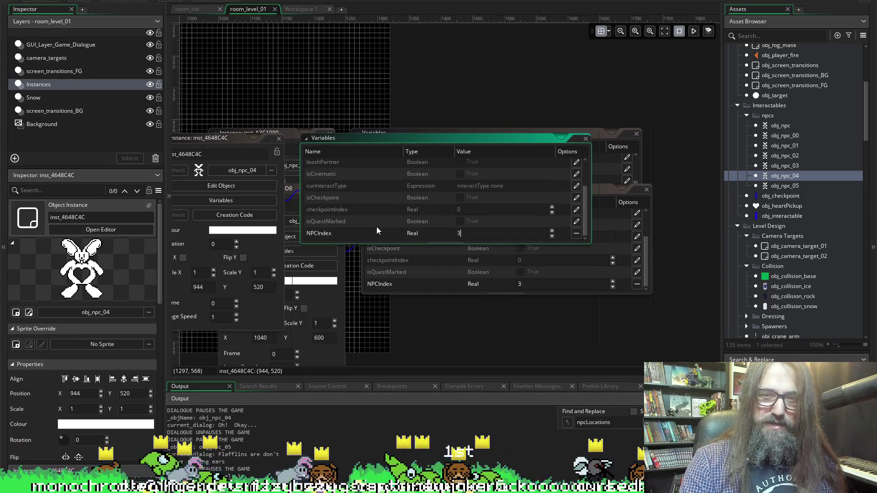
{"action": "scroll", "coordinate": [446, 350], "scroll_direction": "left", "scroll_amount": 5}
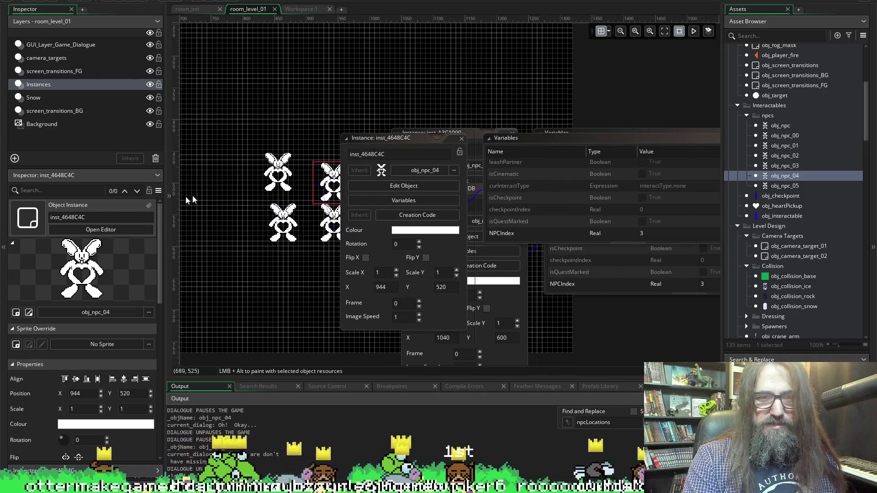
{"action": "double_click", "coordinate": [329, 224]}
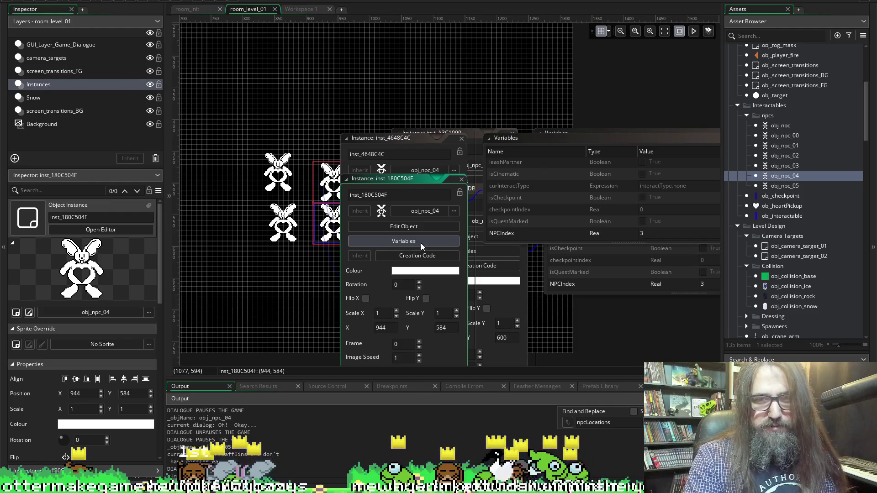
{"action": "left_click", "coordinate": [415, 245]}
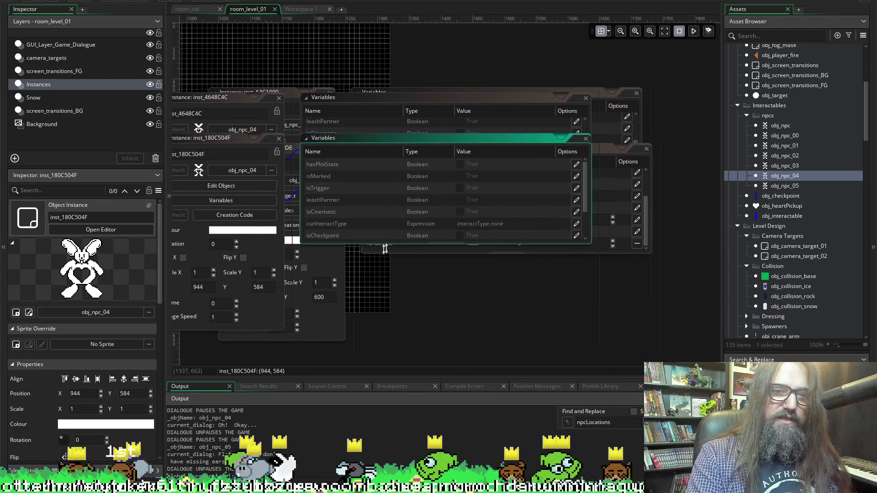
{"action": "scroll", "coordinate": [532, 198], "scroll_direction": "down", "scroll_amount": 2}
{"action": "left_click", "coordinate": [449, 231]}
{"action": "type", "text": "2"}
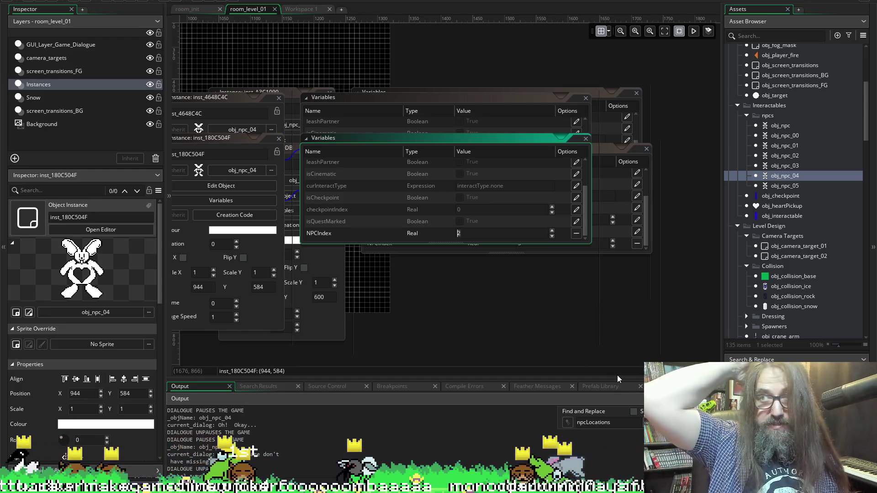
{"action": "type", "text": "3"}
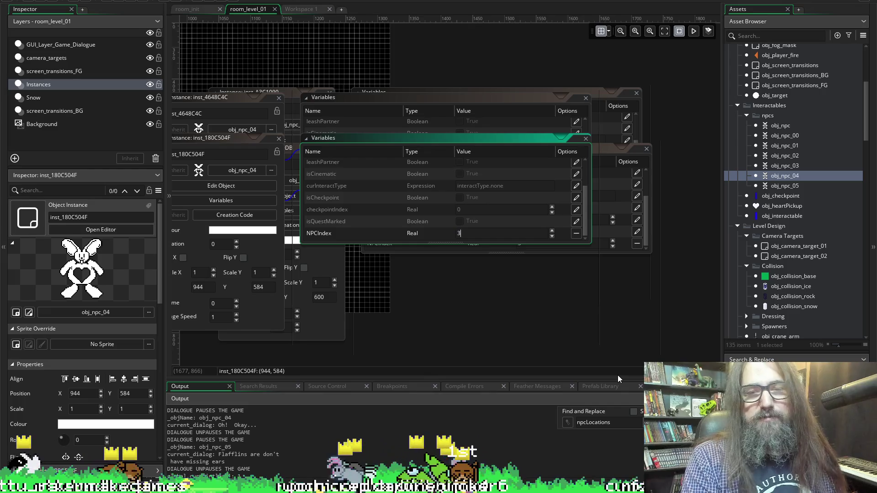
{"action": "left_click", "coordinate": [456, 322]}
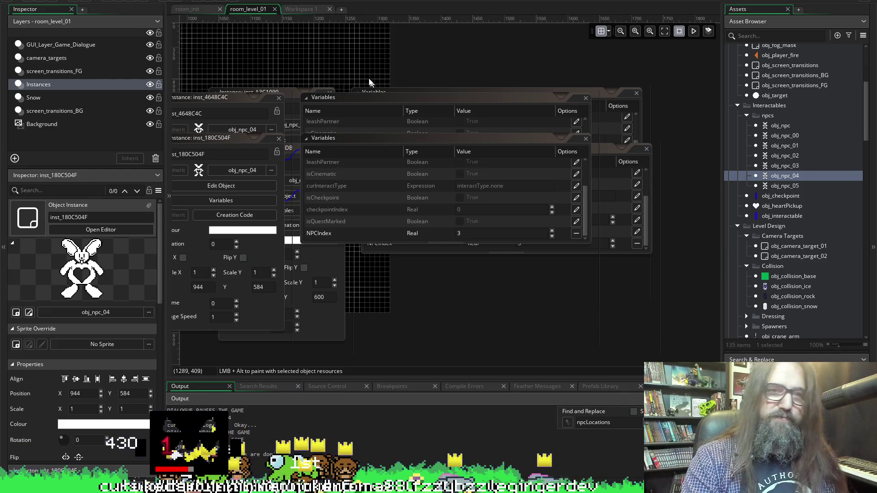
{"action": "scroll", "coordinate": [360, 62], "scroll_direction": "left", "scroll_amount": 5}
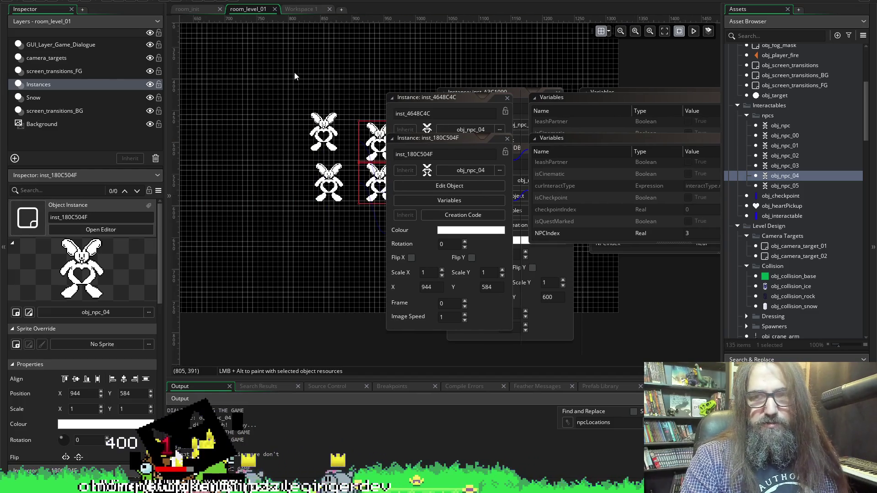
Open the obj_npc_00 variables, then obj_npc_03's variables, closing its parent object window
{"action": "double_click", "coordinate": [324, 130]}
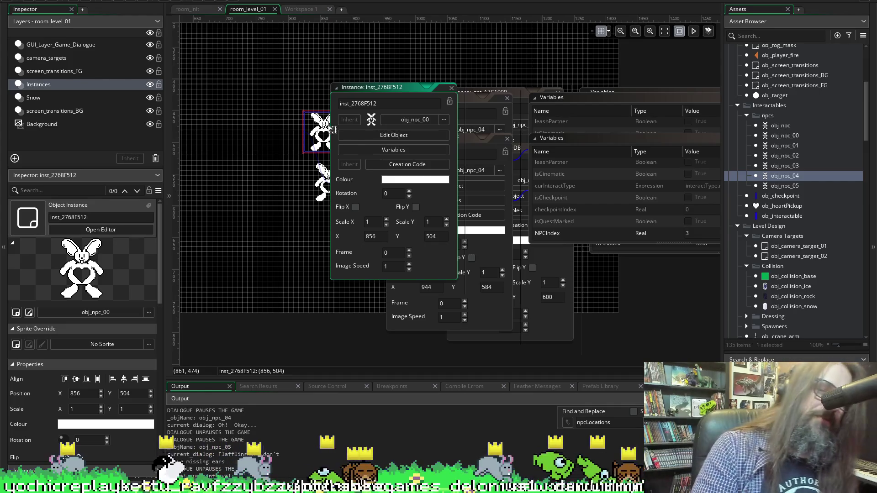
{"action": "left_click", "coordinate": [408, 150]}
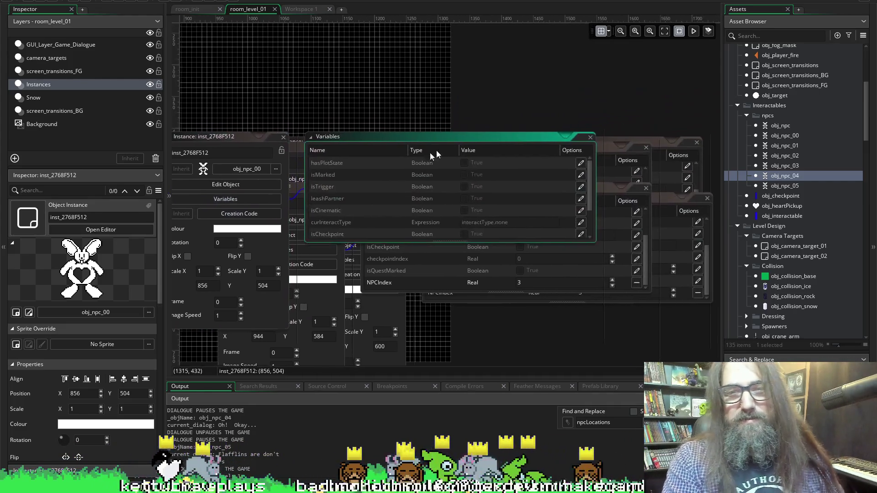
{"action": "scroll", "coordinate": [378, 103], "scroll_direction": "left", "scroll_amount": 5}
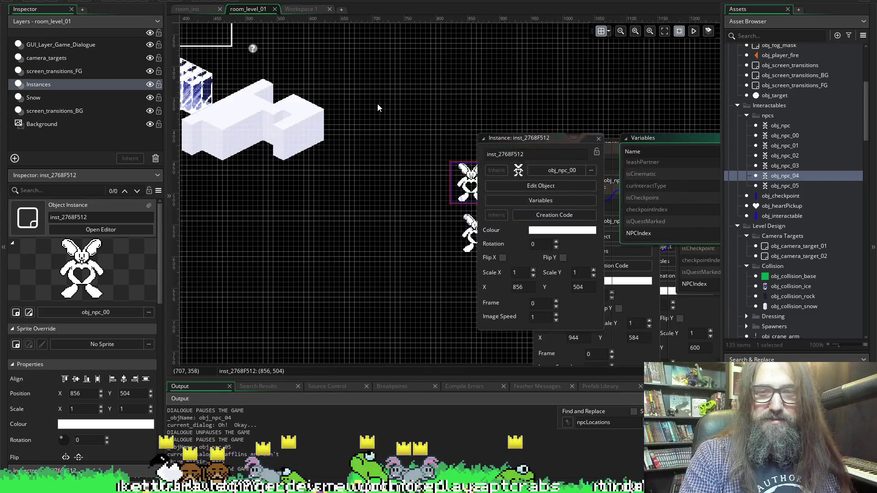
{"action": "double_click", "coordinate": [475, 234]}
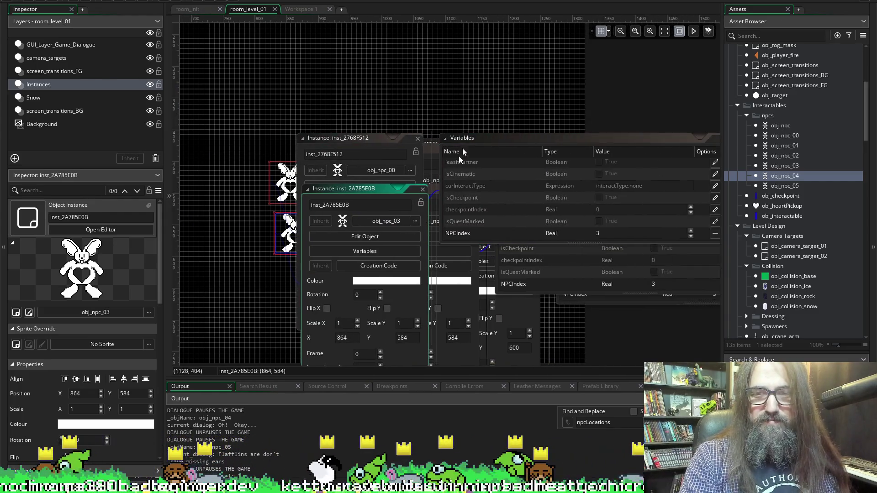
{"action": "left_click", "coordinate": [365, 251]}
{"action": "left_click", "coordinate": [502, 137]}
{"action": "left_click", "coordinate": [313, 158]}
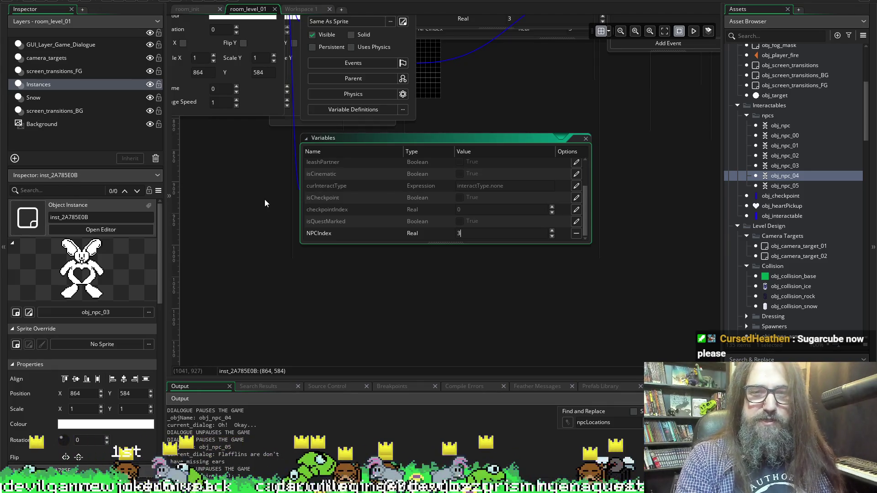
{"action": "scroll", "coordinate": [269, 226], "scroll_direction": "left", "scroll_amount": 2}
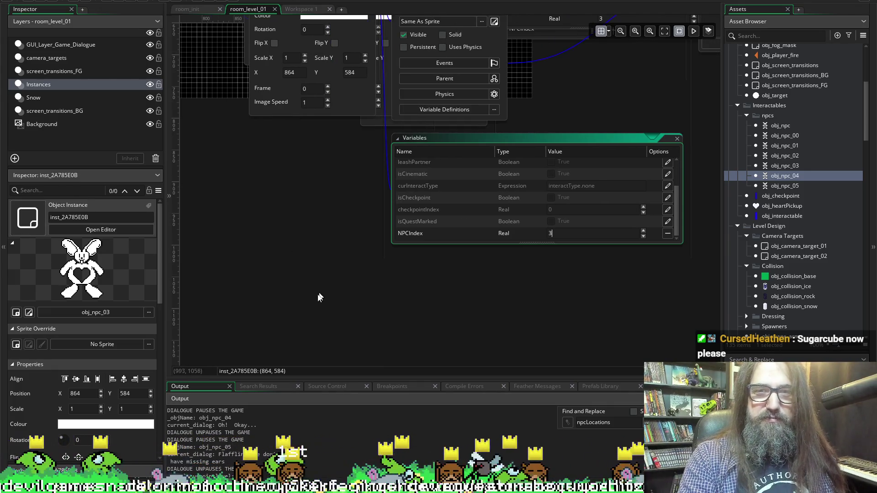
{"action": "scroll", "coordinate": [322, 288], "scroll_direction": "up", "scroll_amount": 2}
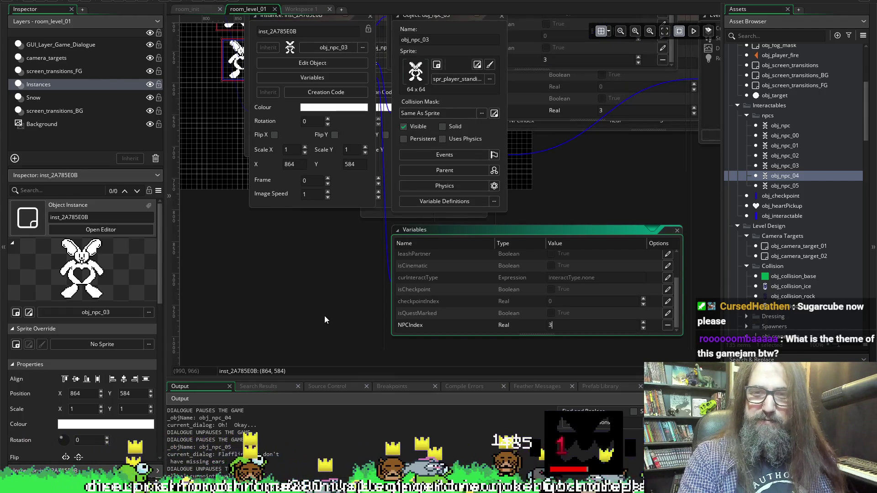
{"action": "scroll", "coordinate": [330, 320], "scroll_direction": "up", "scroll_amount": 2}
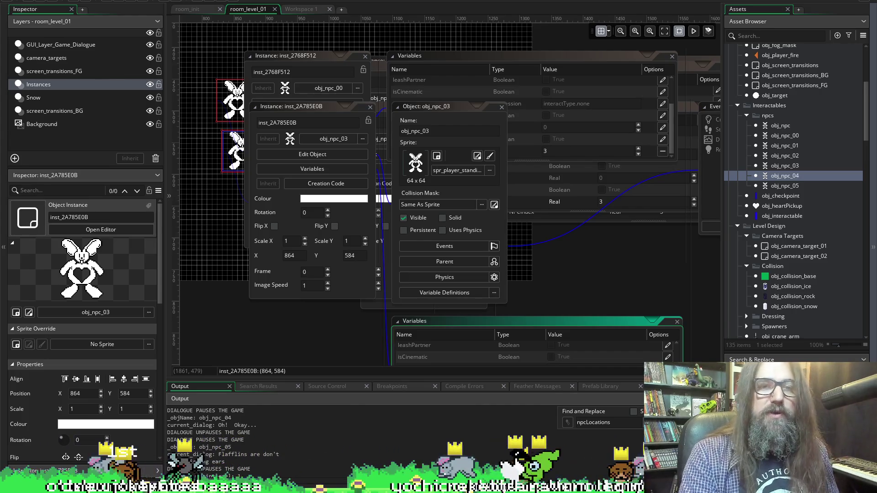
{"action": "scroll", "coordinate": [275, 326], "scroll_direction": "down", "scroll_amount": 4}
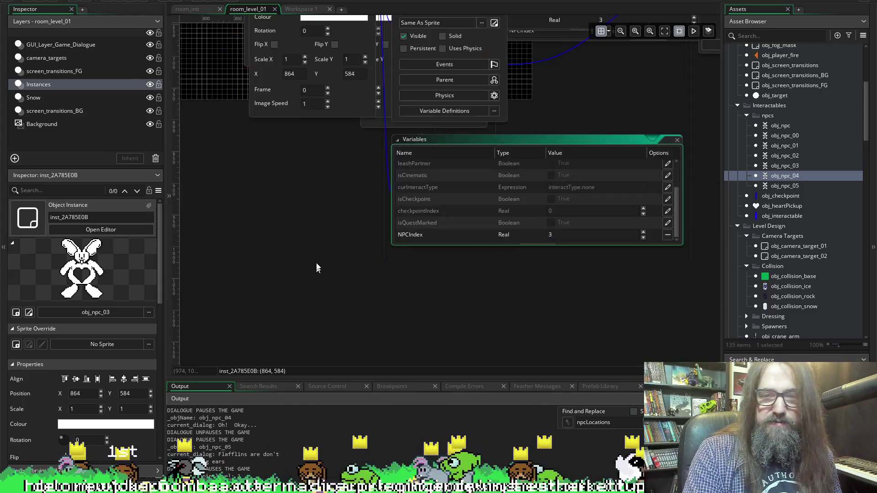
Close the obj_npc_03, obj_npc_00 and both obj_npc_04 instance and variable windows
{"action": "scroll", "coordinate": [331, 310], "scroll_direction": "up", "scroll_amount": 3}
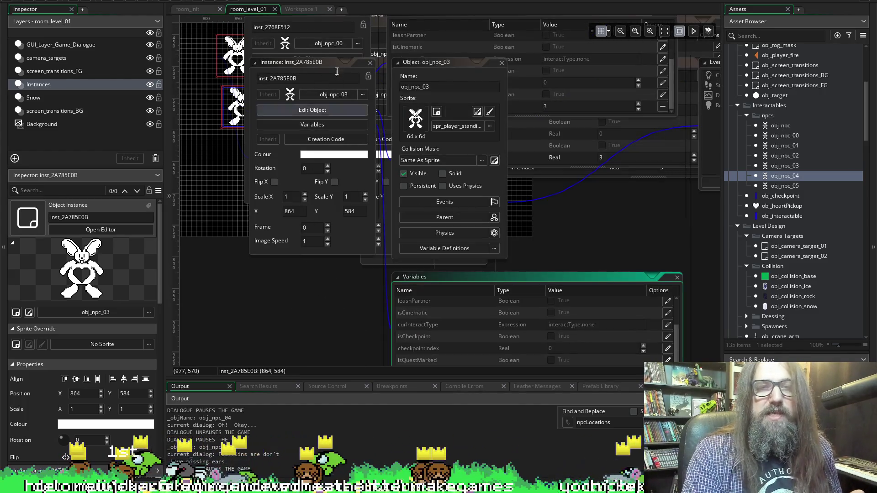
{"action": "left_click", "coordinate": [370, 62]}
{"action": "scroll", "coordinate": [326, 286], "scroll_direction": "down", "scroll_amount": 4}
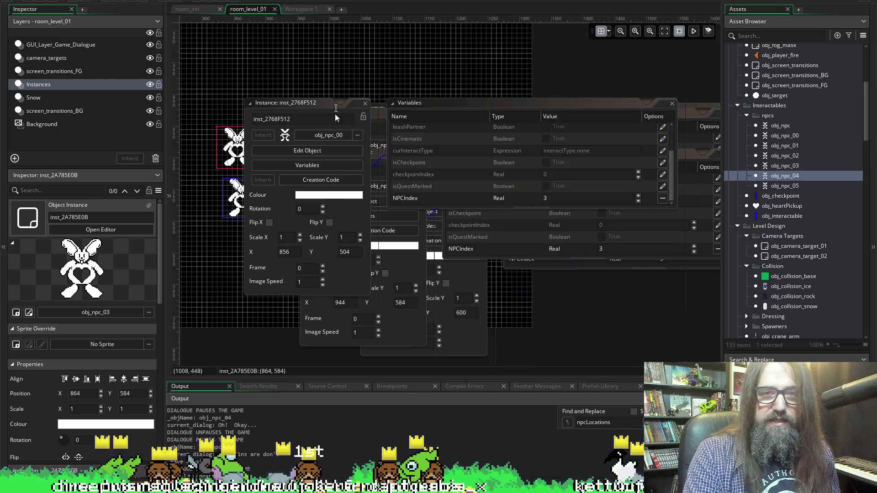
{"action": "scroll", "coordinate": [335, 116], "scroll_direction": "down", "scroll_amount": 1}
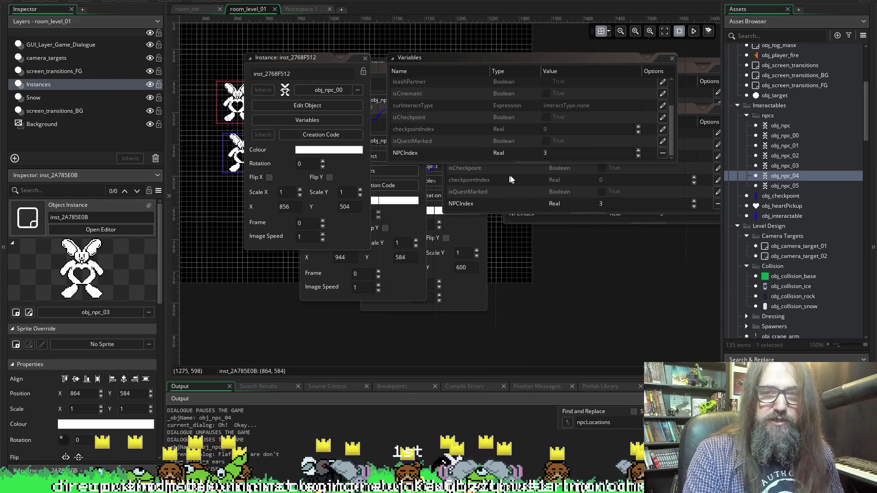
{"action": "left_click", "coordinate": [365, 60]}
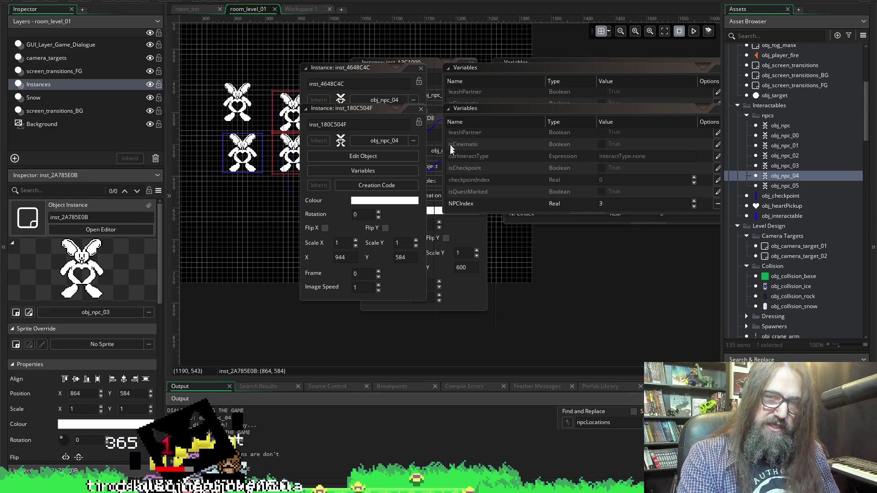
{"action": "scroll", "coordinate": [613, 259], "scroll_direction": "right", "scroll_amount": 3}
{"action": "scroll", "coordinate": [613, 260], "scroll_direction": "left", "scroll_amount": 2}
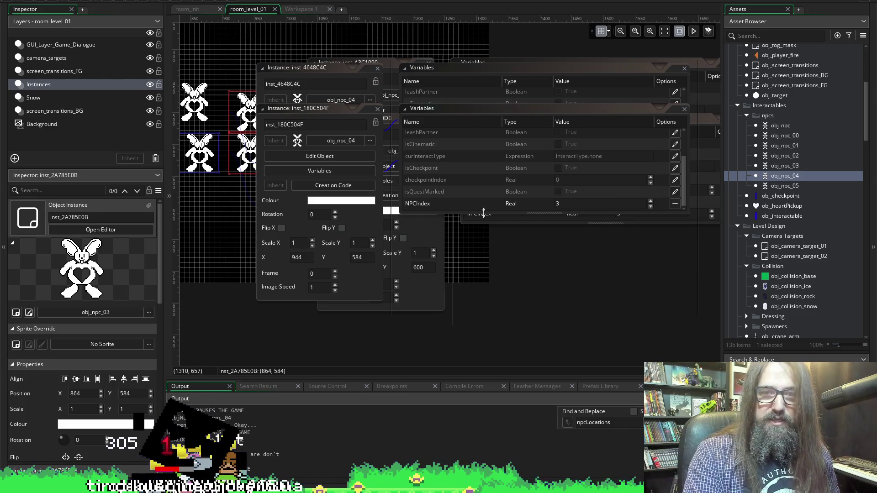
{"action": "left_click_drag", "start_coordinate": [483, 213], "coordinate": [487, 259]}
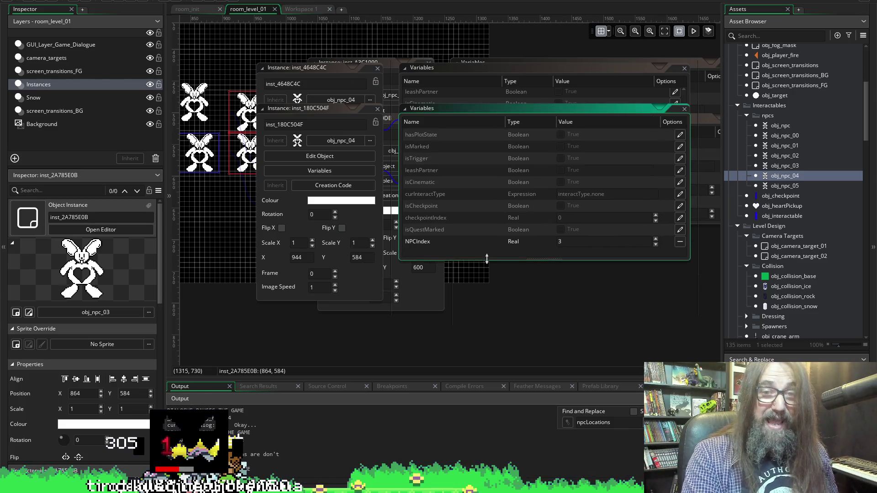
{"action": "left_click", "coordinate": [377, 109]}
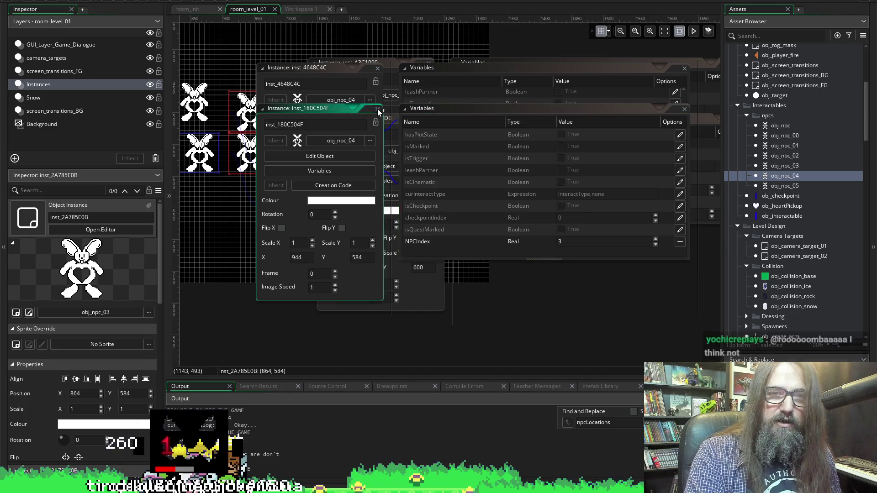
{"action": "left_click", "coordinate": [377, 69]}
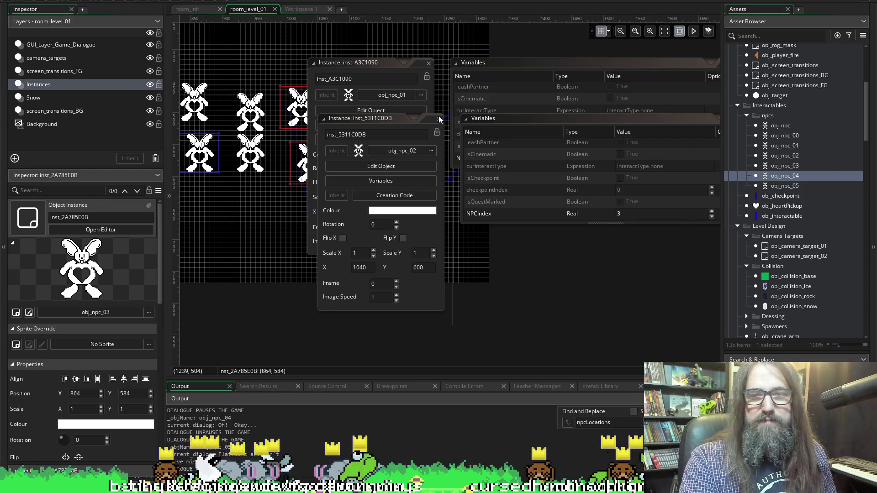
Close the obj_npc_02 and obj_npc_01 windows and launch the game
{"action": "left_click", "coordinate": [439, 116]}
{"action": "left_click", "coordinate": [438, 120]}
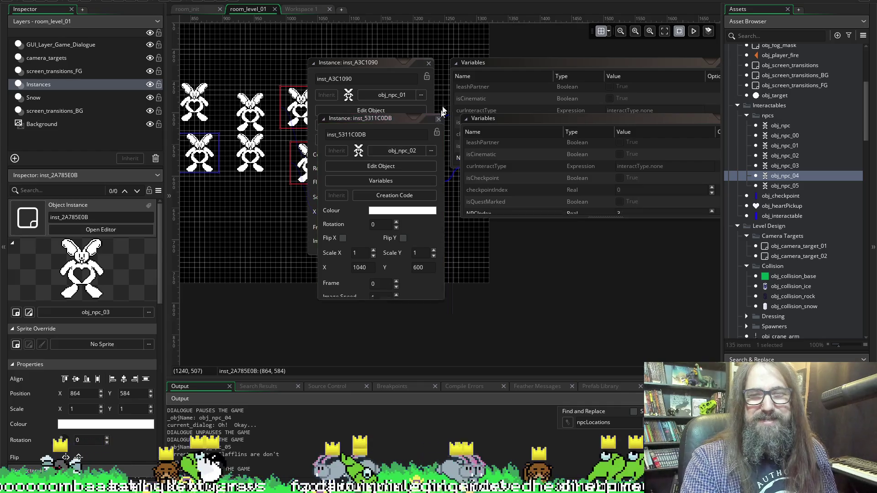
{"action": "left_click", "coordinate": [428, 63]}
{"action": "scroll", "coordinate": [394, 239], "scroll_direction": "left", "scroll_amount": 5}
{"action": "scroll", "coordinate": [396, 239], "scroll_direction": "left", "scroll_amount": 5}
{"action": "scroll", "coordinate": [457, 189], "scroll_direction": "up", "scroll_amount": 5}
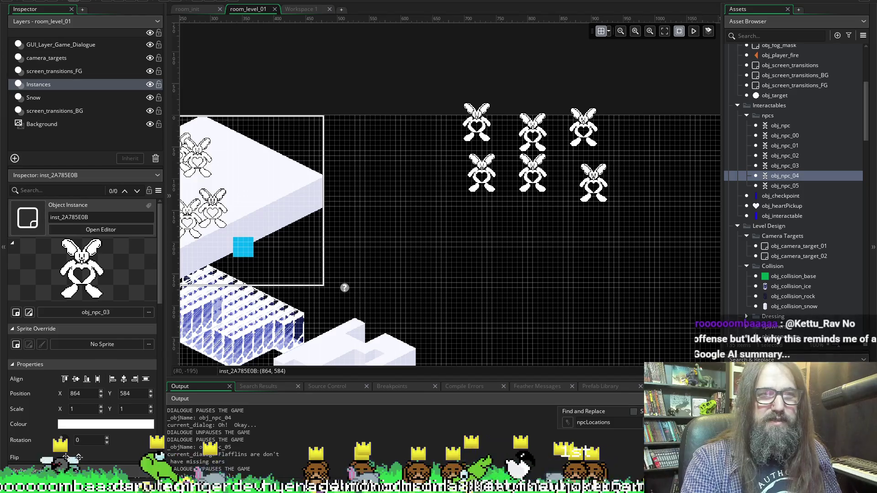
{"action": "left_click", "coordinate": [119, 3]}
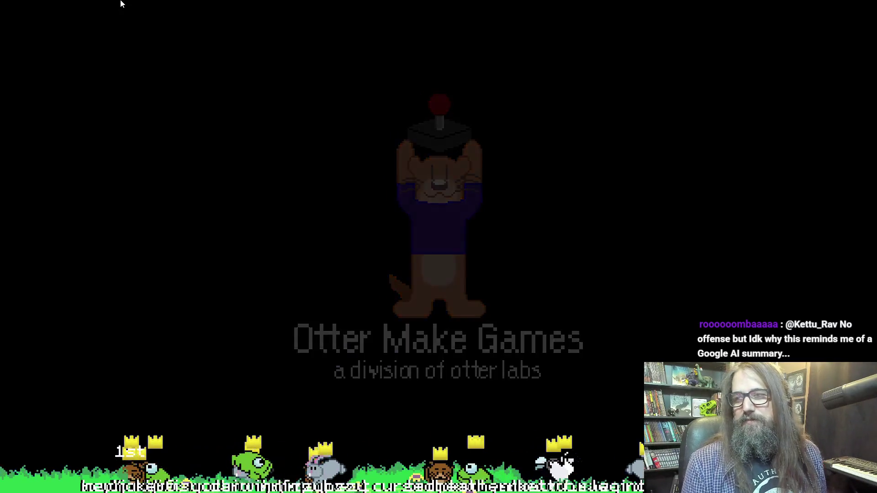
Pick Continue on the title menu to playtest the saved game, then leave fullscreen
{"action": "key", "text": "Down"}
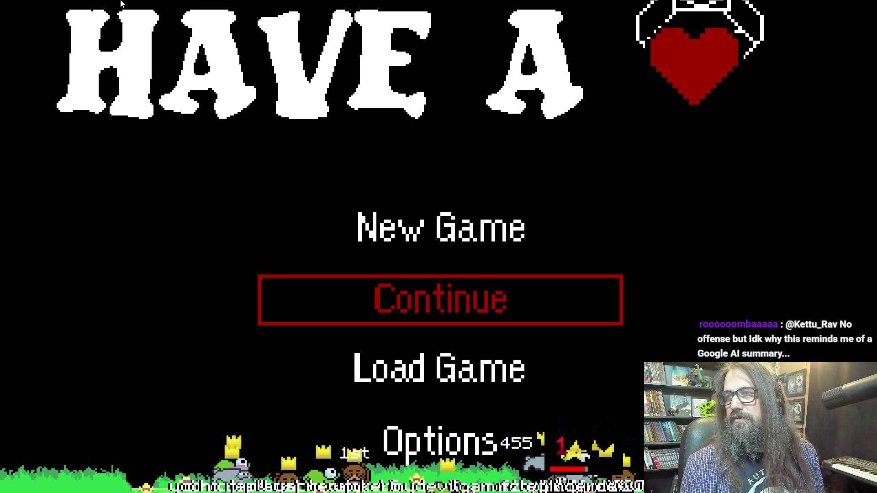
{"action": "key", "text": "Down"}
{"action": "key", "text": "Up"}
{"action": "key", "text": "Down"}
{"action": "key", "text": "Up"}
{"action": "key", "text": "Up"}
{"action": "key", "text": "Down"}
{"action": "key", "text": "Up"}
{"action": "key", "text": "Down"}
{"action": "key", "text": "Down"}
{"action": "key", "text": "Up"}
{"action": "key", "text": "Down"}
{"action": "key", "text": "Up"}
{"action": "key", "text": "Down"}
{"action": "key", "text": "Up"}
{"action": "key", "text": "Return"}
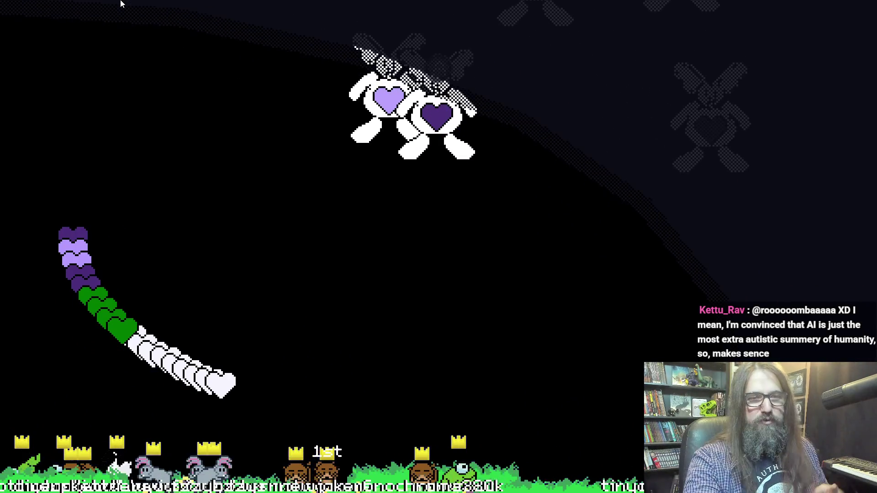
{"action": "key", "text": "alt+Return"}
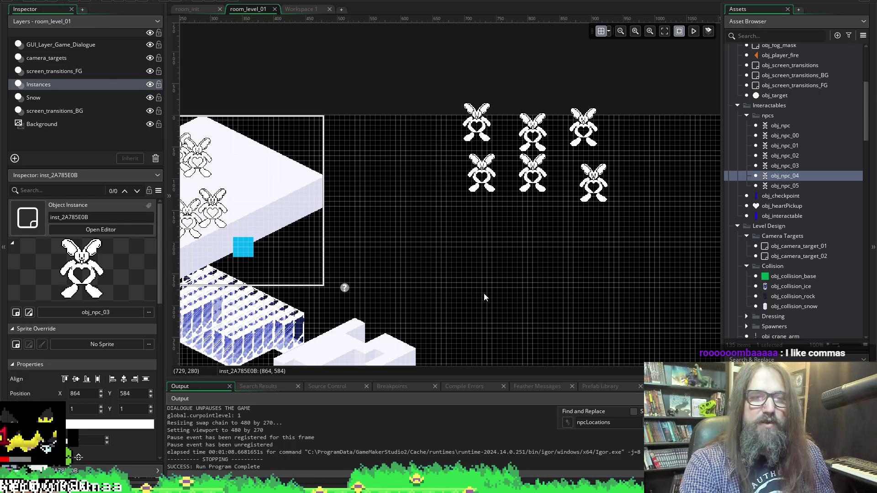
{"action": "scroll", "coordinate": [484, 293], "scroll_direction": "left", "scroll_amount": 5}
{"action": "left_click", "coordinate": [391, 207]}
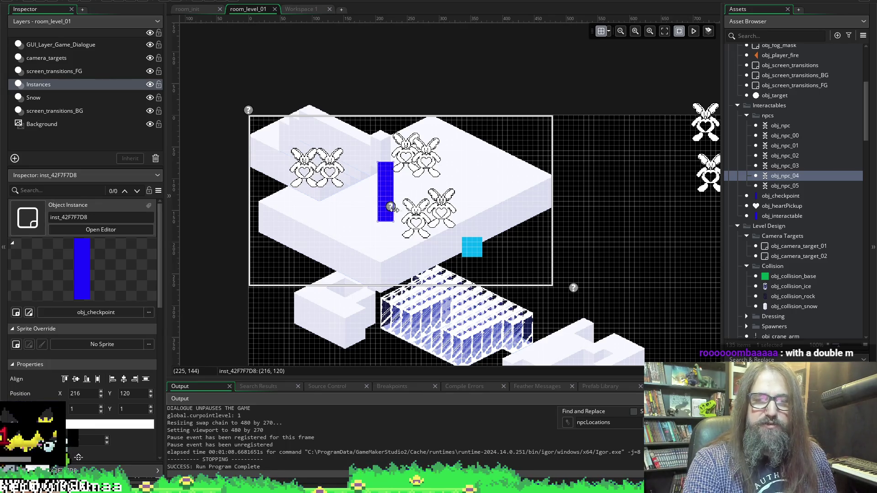
{"action": "scroll", "coordinate": [587, 278], "scroll_direction": "down", "scroll_amount": 3}
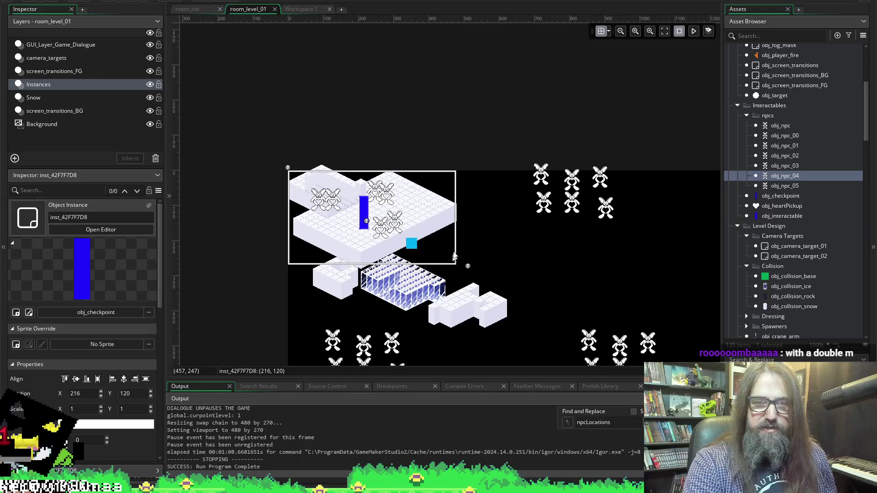
{"action": "scroll", "coordinate": [466, 228], "scroll_direction": "down", "scroll_amount": 1}
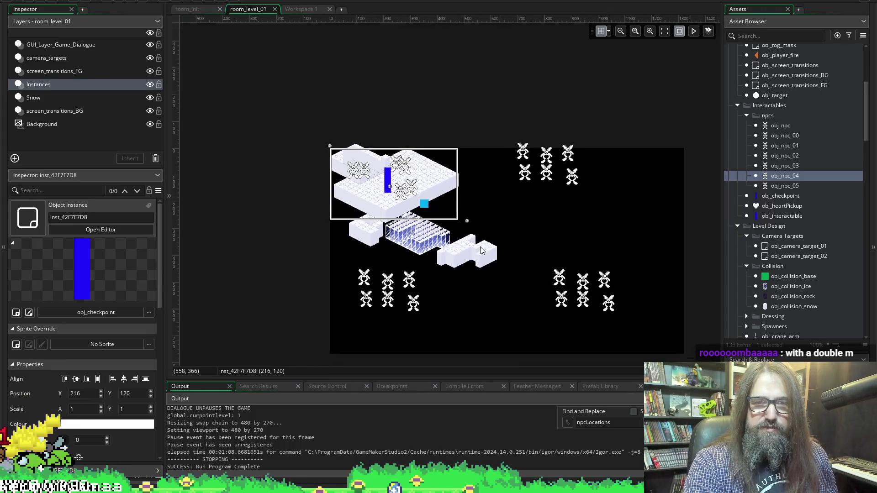
{"action": "scroll", "coordinate": [458, 216], "scroll_direction": "up", "scroll_amount": 3}
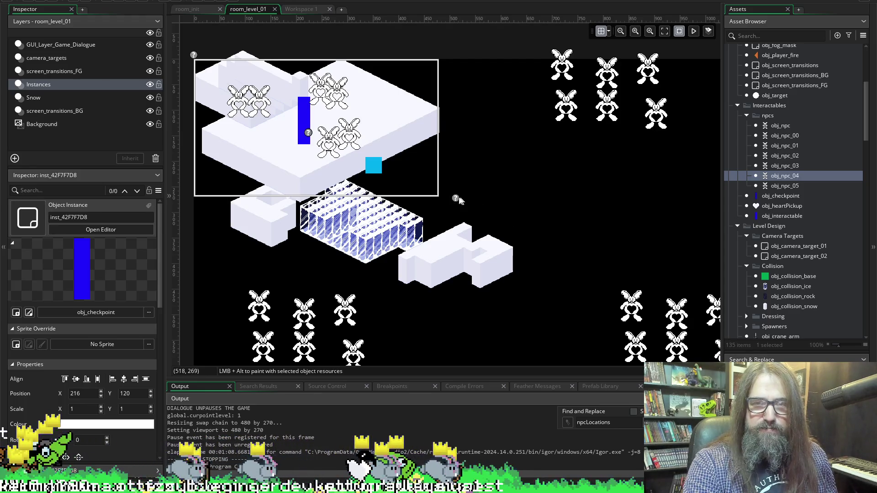
{"action": "left_click", "coordinate": [36, 83]}
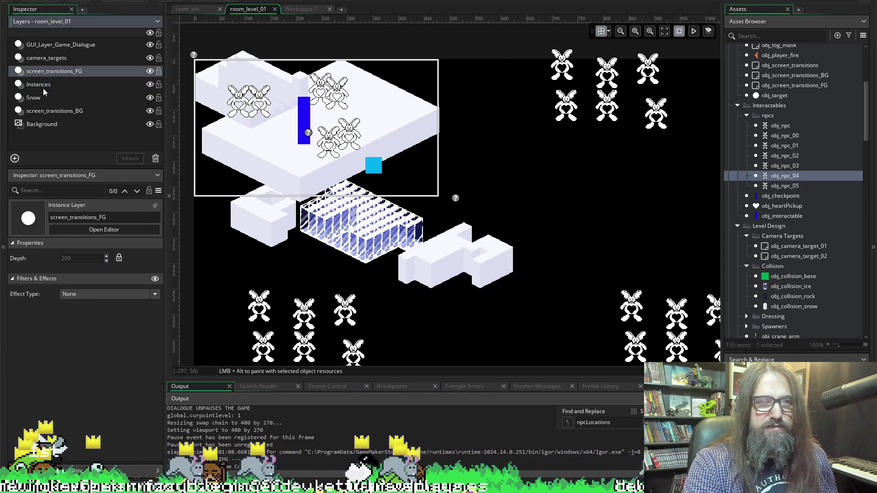
{"action": "left_click", "coordinate": [54, 59]}
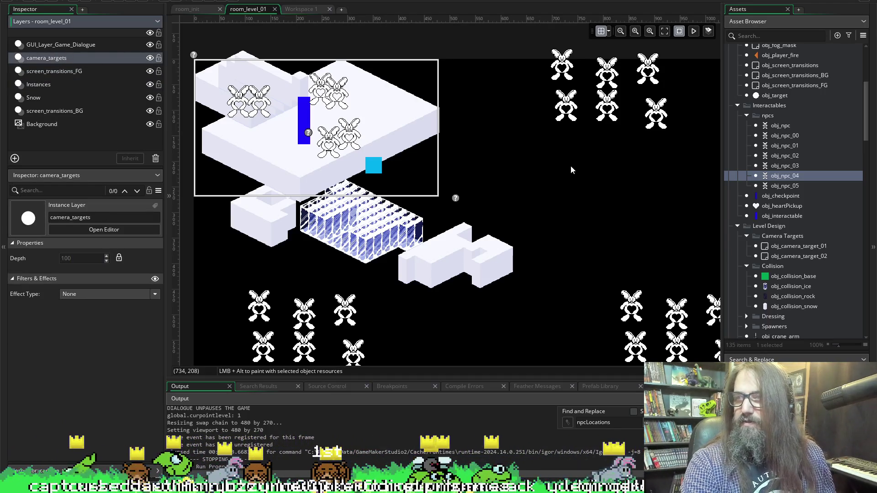
{"action": "left_click_drag", "start_coordinate": [587, 185], "coordinate": [543, 48]}
{"action": "mouse_move", "coordinate": [566, 92]}
{"action": "left_mouse_down"}
{"action": "mouse_move", "coordinate": [462, 196]}
{"action": "mouse_move", "coordinate": [364, 196]}
{"action": "left_mouse_up"}
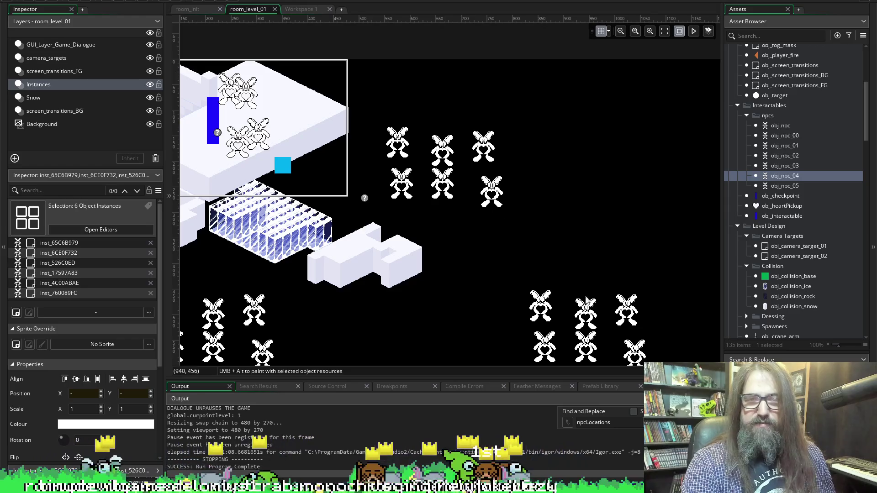
{"action": "scroll", "coordinate": [483, 150], "scroll_direction": "down", "scroll_amount": 2}
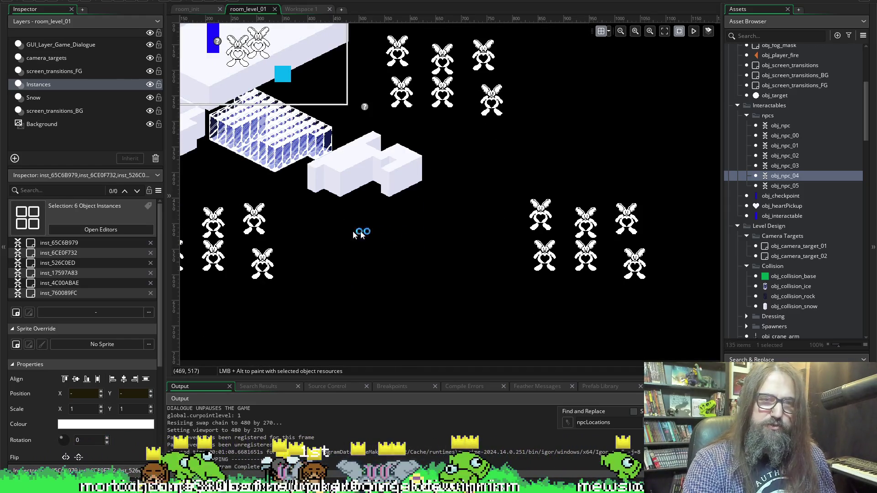
{"action": "scroll", "coordinate": [460, 245], "scroll_direction": "left", "scroll_amount": 2}
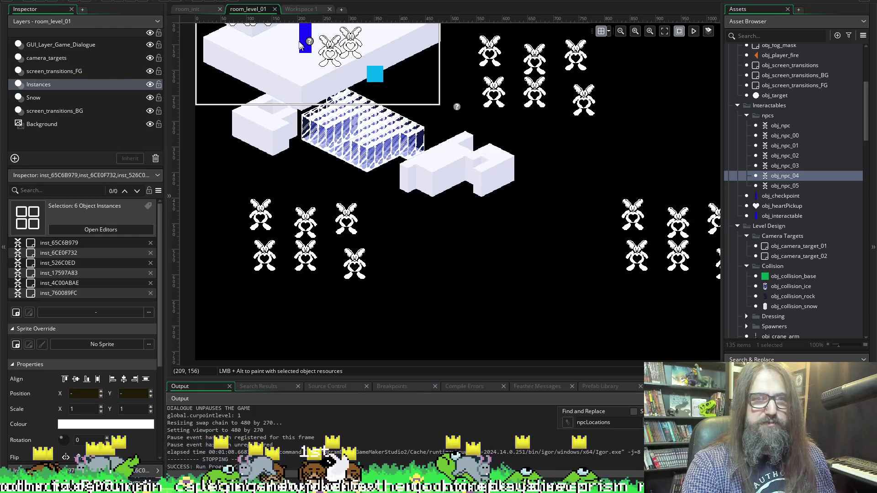
Duplicate obj_camera_target_02 twice, naming the copies obj_camera_target_03 and obj_camera_target_04
{"action": "left_click", "coordinate": [818, 256]}
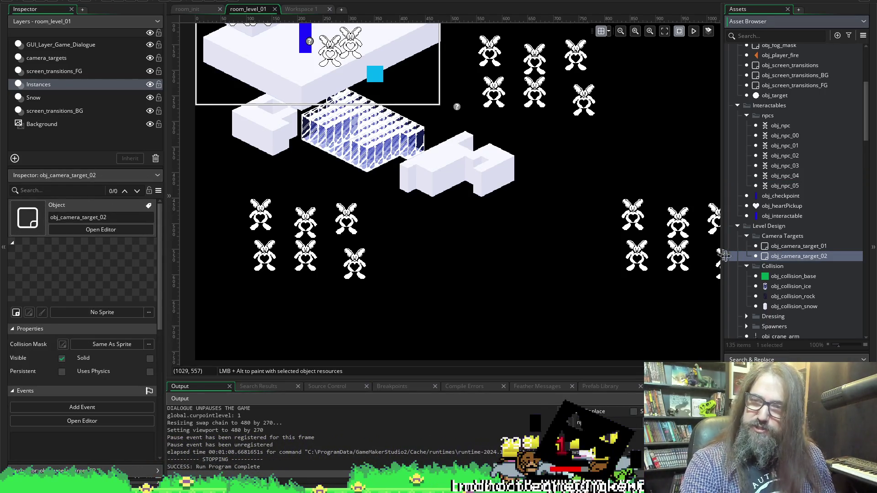
{"action": "key", "text": "ctrl+d"}
{"action": "left_click", "coordinate": [821, 266]}
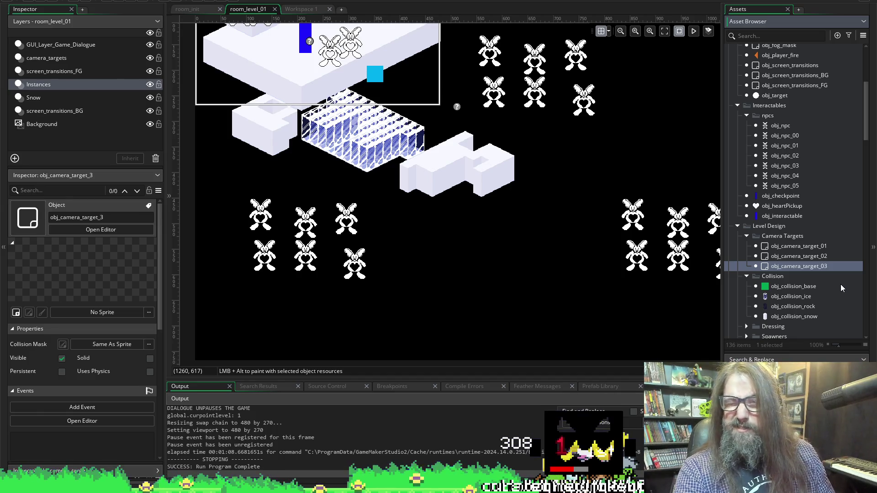
{"action": "left_click", "coordinate": [805, 275]}
{"action": "left_click", "coordinate": [804, 266]}
{"action": "key", "text": "ctrl+d"}
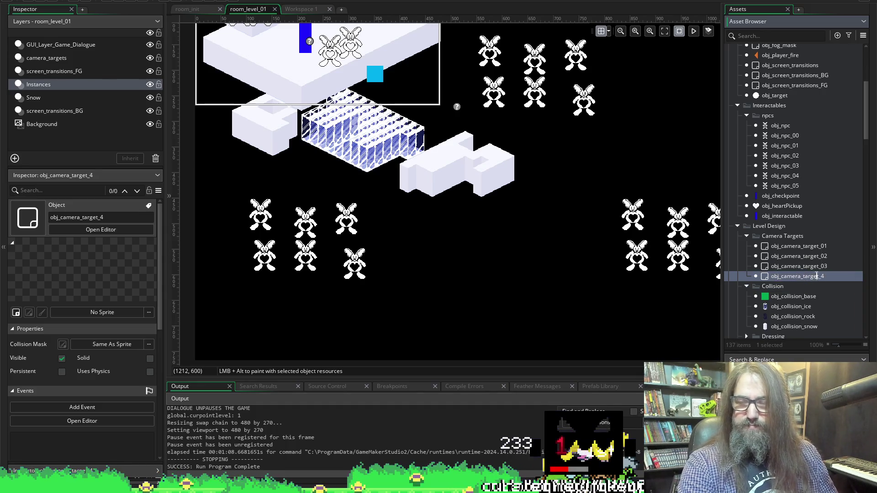
{"action": "type", "text": "0"}
{"action": "key", "text": "Return"}
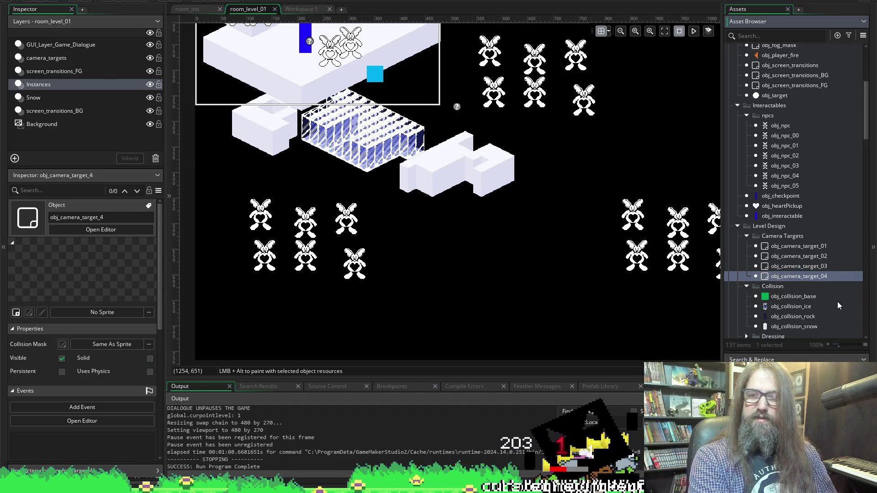
Make camera_targets the active layer in the room editor
{"action": "scroll", "coordinate": [527, 105], "scroll_direction": "left", "scroll_amount": 3}
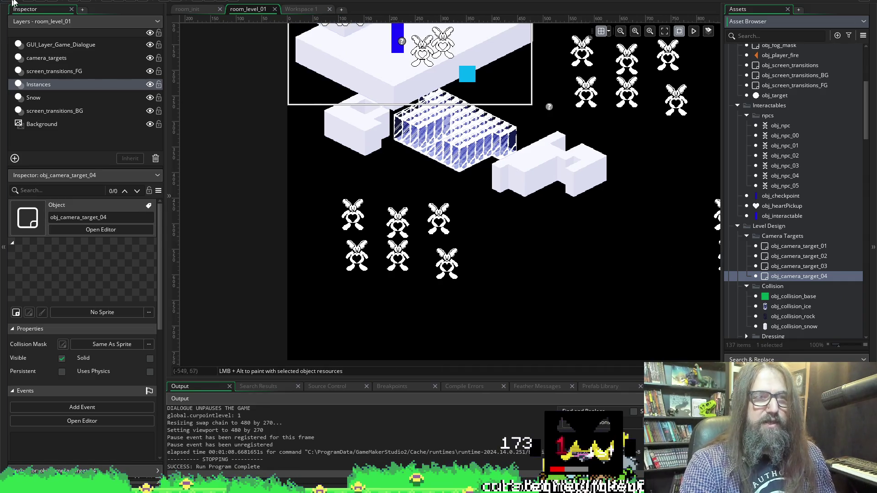
{"action": "left_click", "coordinate": [50, 58]}
{"action": "scroll", "coordinate": [534, 163], "scroll_direction": "right", "scroll_amount": 5}
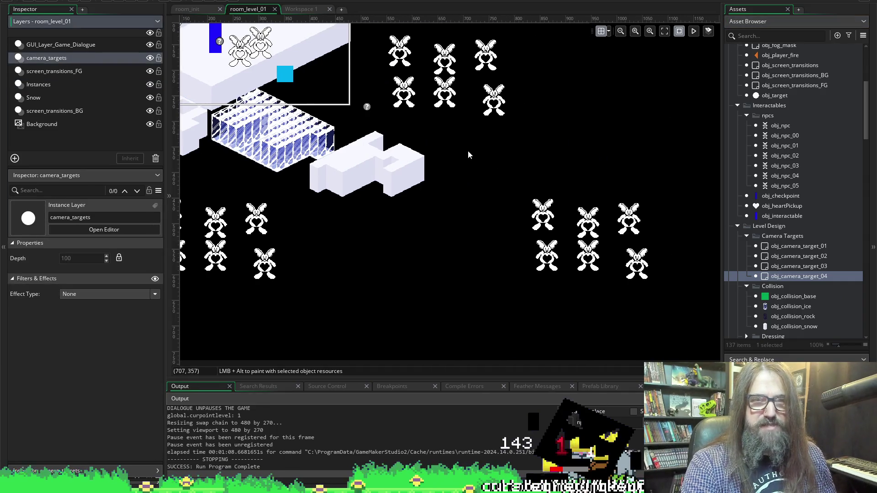
Place obj_camera_target_03 beside the left rabbit group and obj_camera_target_04 below the right rabbit group
{"action": "scroll", "coordinate": [471, 153], "scroll_direction": "up", "scroll_amount": 5}
{"action": "scroll", "coordinate": [538, 190], "scroll_direction": "down", "scroll_amount": 5}
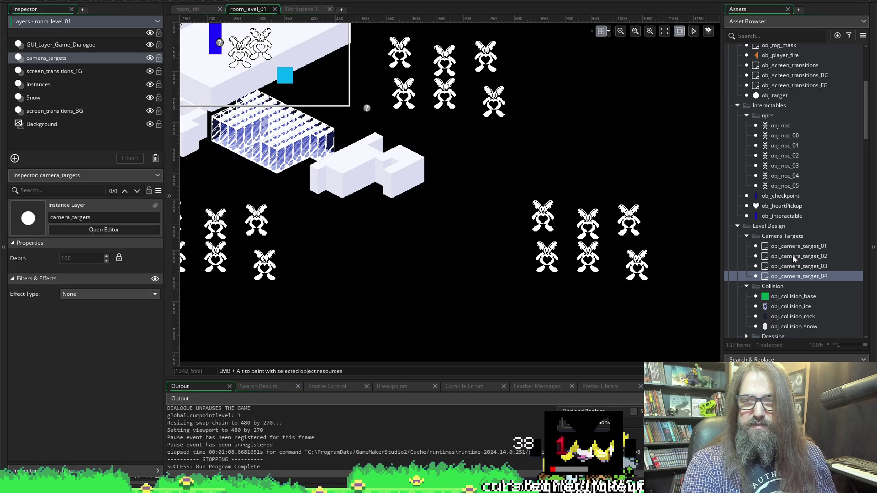
{"action": "mouse_move", "coordinate": [793, 267]}
{"action": "left_mouse_down"}
{"action": "mouse_move", "coordinate": [375, 174]}
{"action": "mouse_move", "coordinate": [281, 243]}
{"action": "left_mouse_up"}
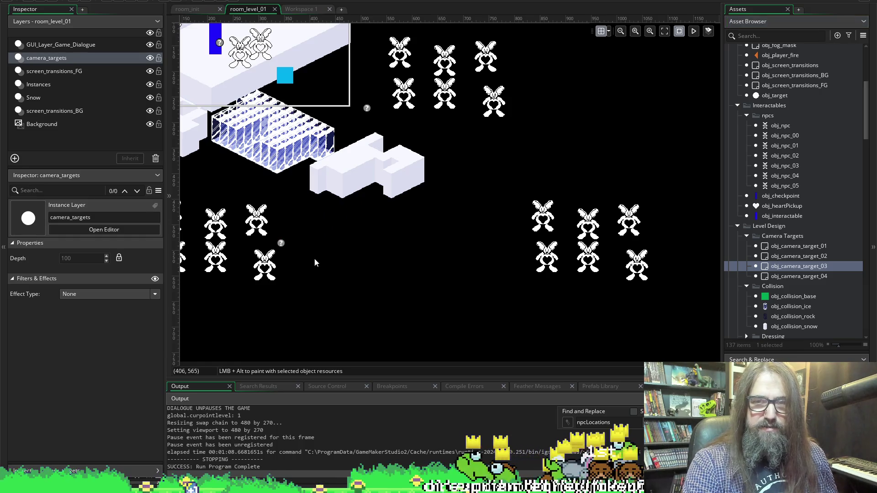
{"action": "scroll", "coordinate": [397, 231], "scroll_direction": "down", "scroll_amount": 5}
{"action": "mouse_move", "coordinate": [787, 276]}
{"action": "left_mouse_down"}
{"action": "mouse_move", "coordinate": [759, 282]}
{"action": "mouse_move", "coordinate": [608, 207]}
{"action": "mouse_move", "coordinate": [531, 212]}
{"action": "mouse_move", "coordinate": [519, 196]}
{"action": "mouse_move", "coordinate": [528, 184]}
{"action": "mouse_move", "coordinate": [570, 192]}
{"action": "left_mouse_up"}
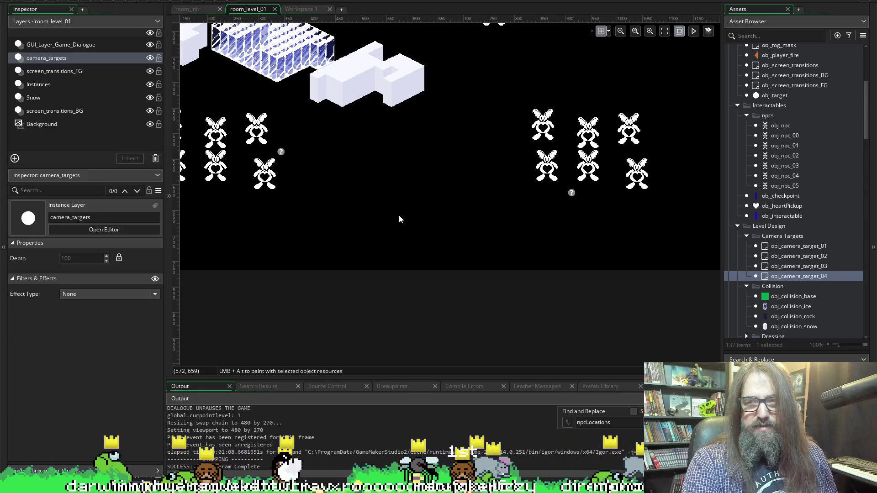
{"action": "scroll", "coordinate": [398, 215], "scroll_direction": "up", "scroll_amount": 2}
Find obj_camera_target_02's references and jump to its effect_settings "1" entry in the obj_screen_transitions Create code
{"action": "left_click", "coordinate": [803, 257]}
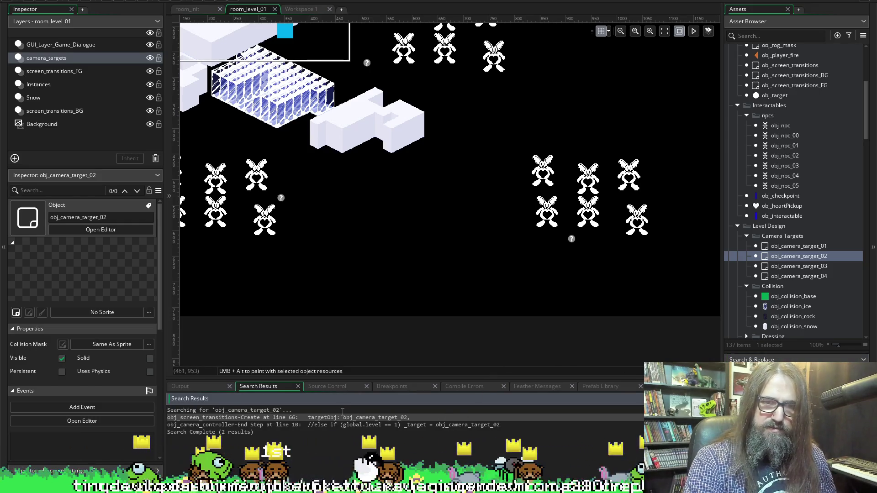
{"action": "double_click", "coordinate": [350, 418]}
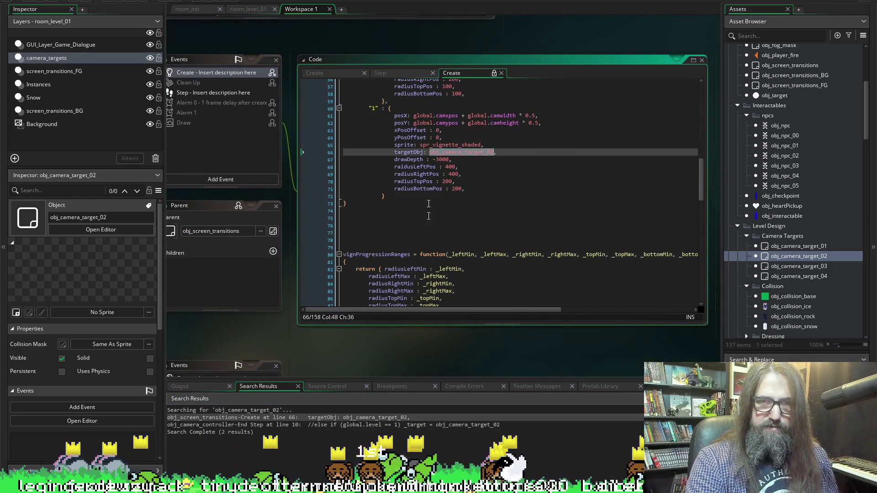
{"action": "scroll", "coordinate": [428, 225], "scroll_direction": "up", "scroll_amount": 2}
{"action": "mouse_move", "coordinate": [367, 163]}
{"action": "left_mouse_down"}
{"action": "mouse_move", "coordinate": [401, 178]}
{"action": "mouse_move", "coordinate": [407, 256]}
{"action": "left_mouse_up"}
{"action": "left_click", "coordinate": [452, 254]}
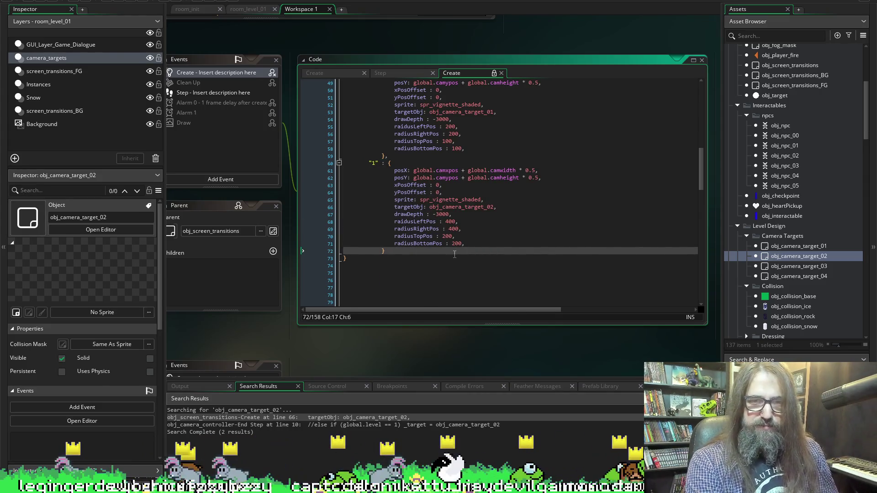
{"action": "scroll", "coordinate": [333, 297], "scroll_direction": "left", "scroll_amount": 6}
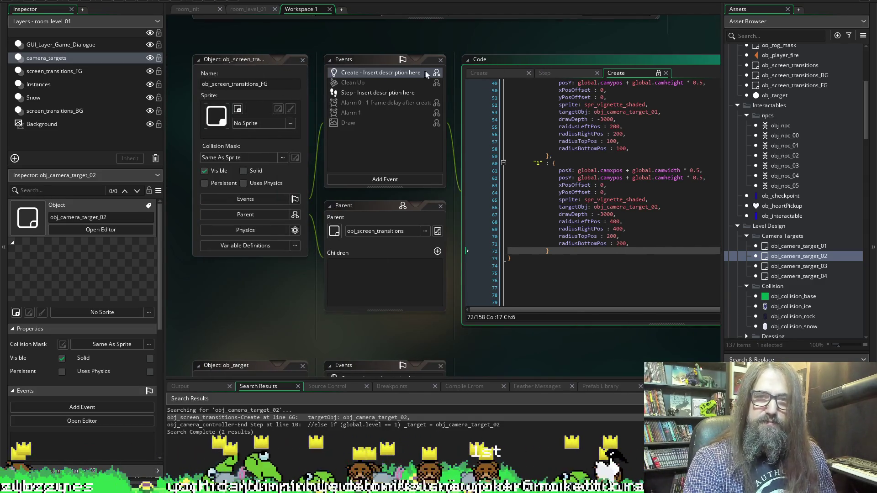
{"action": "scroll", "coordinate": [791, 209], "scroll_direction": "up", "scroll_amount": 3}
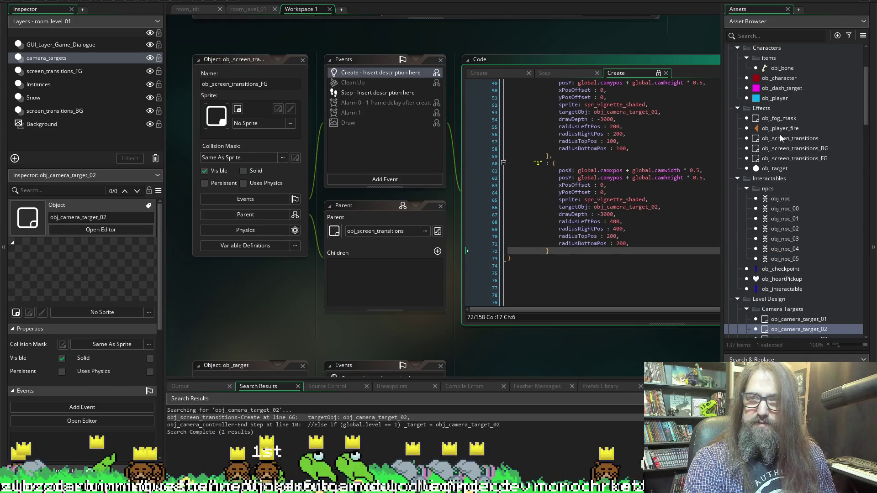
Open the obj_screen_transitions object editor from the Asset Browser
{"action": "left_click", "coordinate": [777, 139]}
{"action": "double_click", "coordinate": [776, 139]}
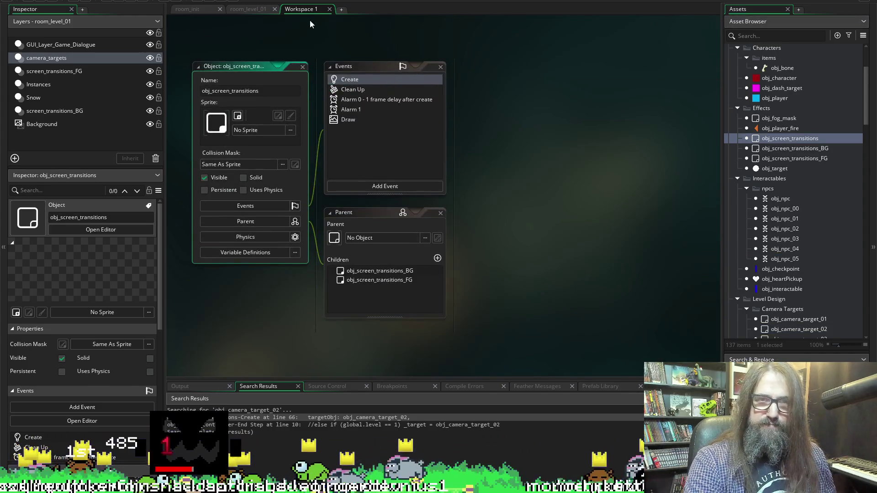
{"action": "left_click", "coordinate": [302, 66]}
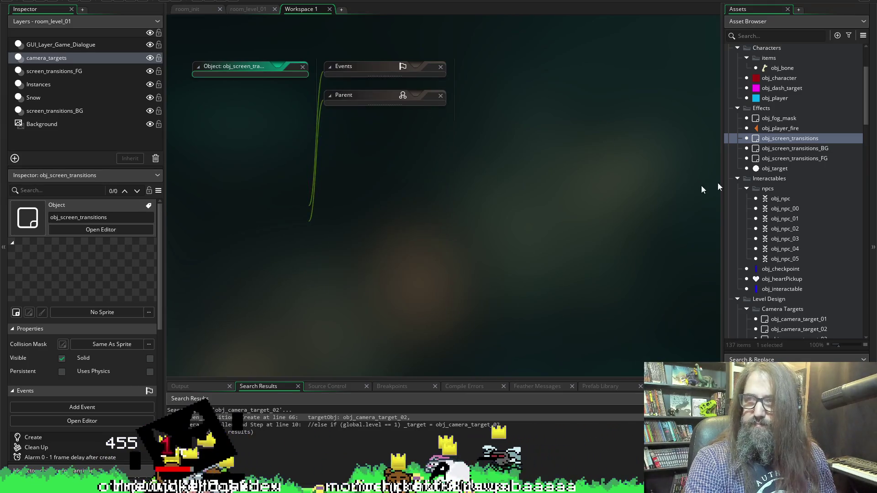
{"action": "double_click", "coordinate": [790, 138]}
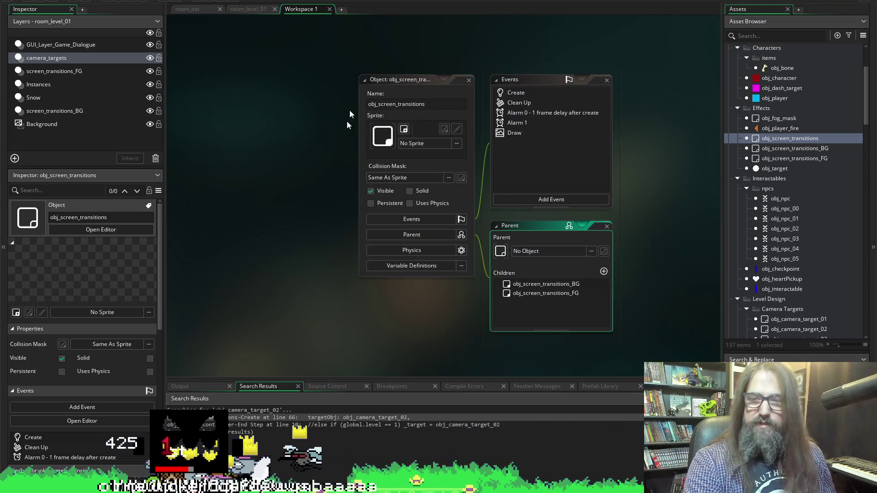
Open the Create, Clean Up, Alarm 0, Alarm 1 and Draw event code, ending back on Create
{"action": "left_click", "coordinate": [384, 94]}
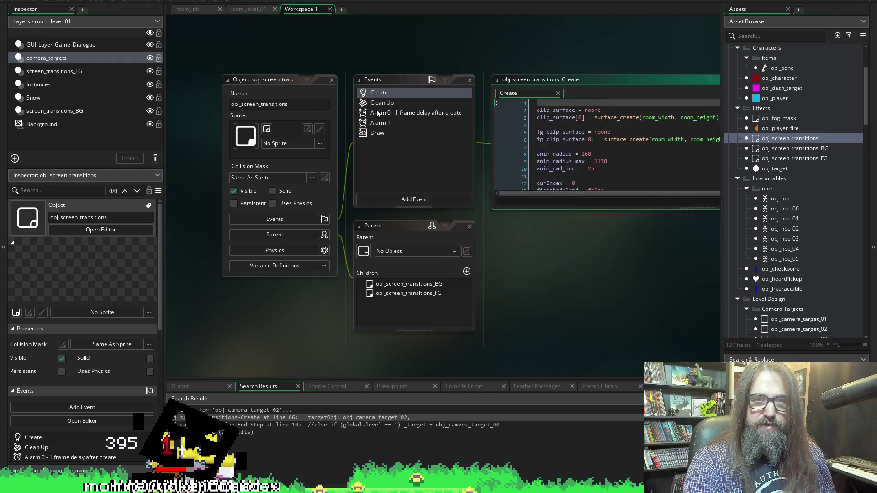
{"action": "left_click", "coordinate": [375, 103]}
{"action": "left_click", "coordinate": [387, 113]}
{"action": "left_click", "coordinate": [381, 125]}
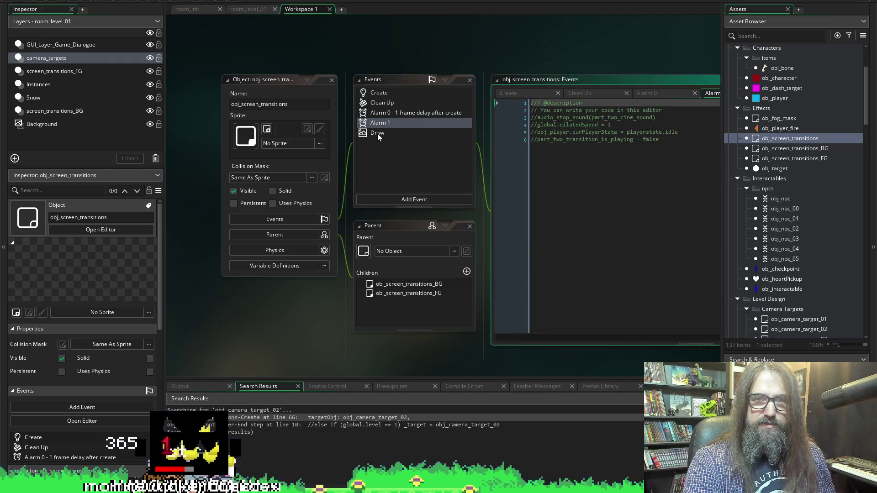
{"action": "left_click", "coordinate": [378, 132]}
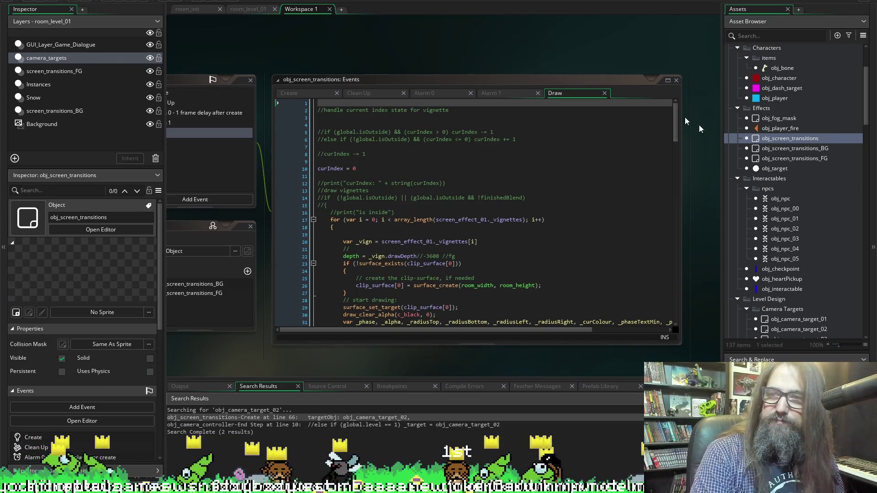
{"action": "scroll", "coordinate": [399, 53], "scroll_direction": "left", "scroll_amount": 3}
{"action": "scroll", "coordinate": [399, 55], "scroll_direction": "left", "scroll_amount": 1}
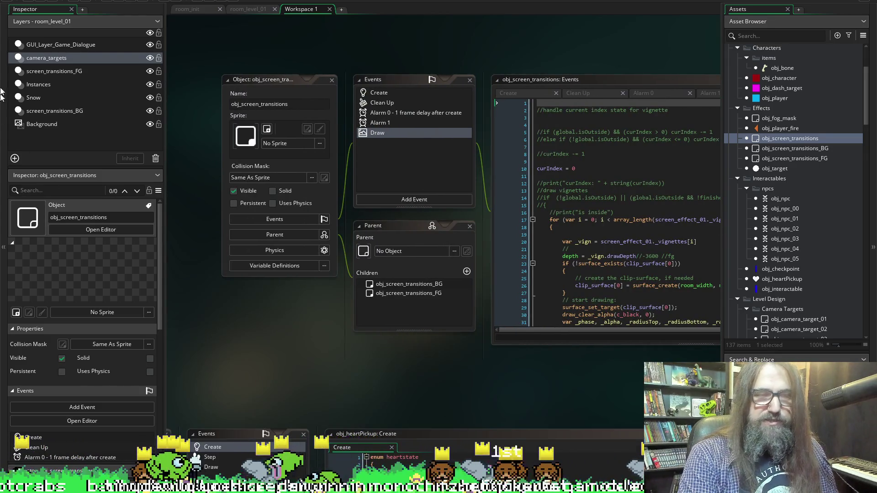
{"action": "scroll", "coordinate": [473, 357], "scroll_direction": "right", "scroll_amount": 3}
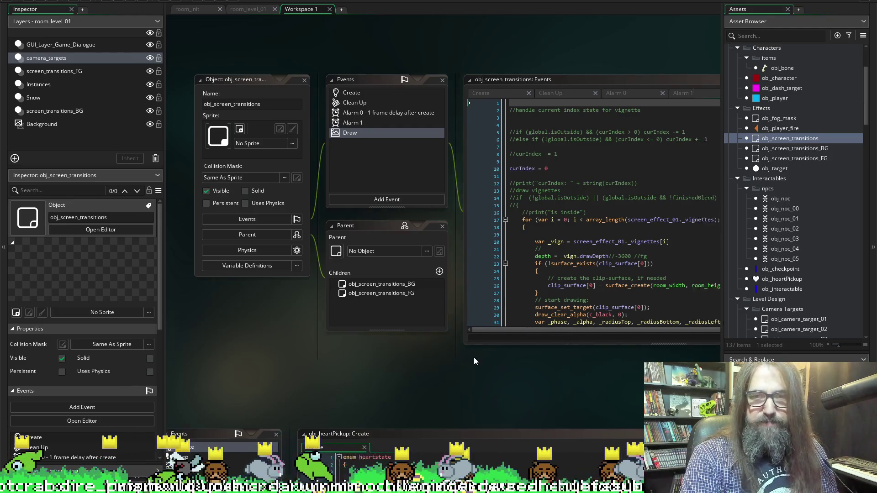
{"action": "left_click", "coordinate": [195, 93]}
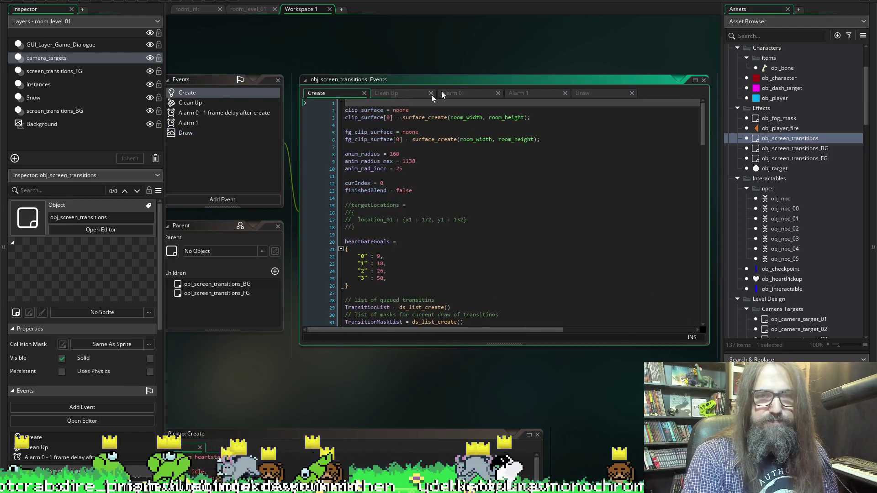
Add a comma after the effect_settings "1" entry and paste a copy of it below
{"action": "scroll", "coordinate": [401, 271], "scroll_direction": "down", "scroll_amount": 14}
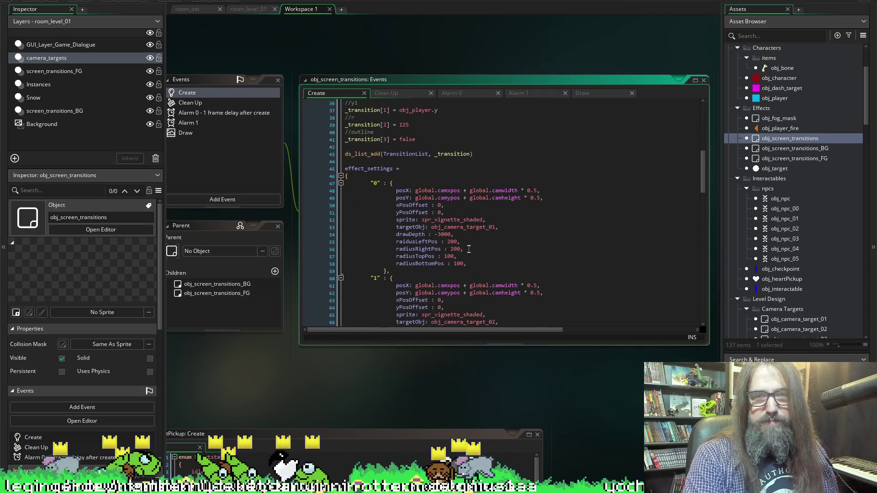
{"action": "scroll", "coordinate": [354, 212], "scroll_direction": "down", "scroll_amount": 1}
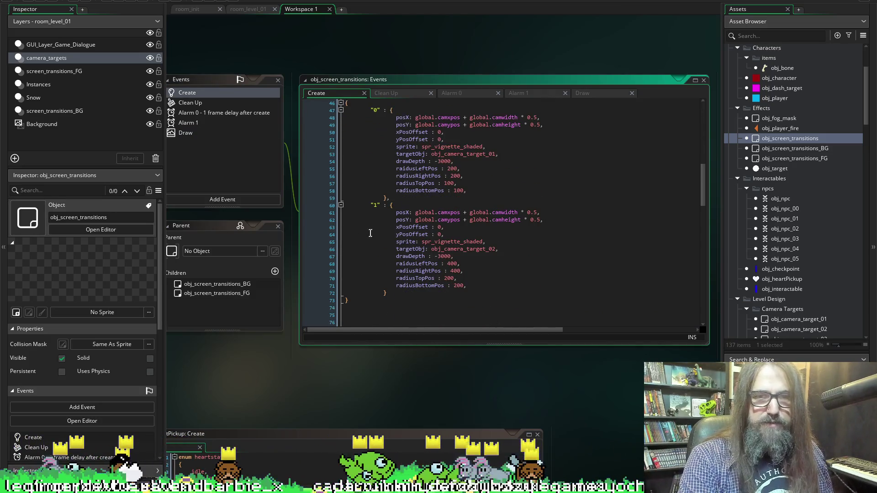
{"action": "left_click_drag", "start_coordinate": [371, 204], "coordinate": [412, 294]}
{"action": "key", "text": "ctrl+c"}
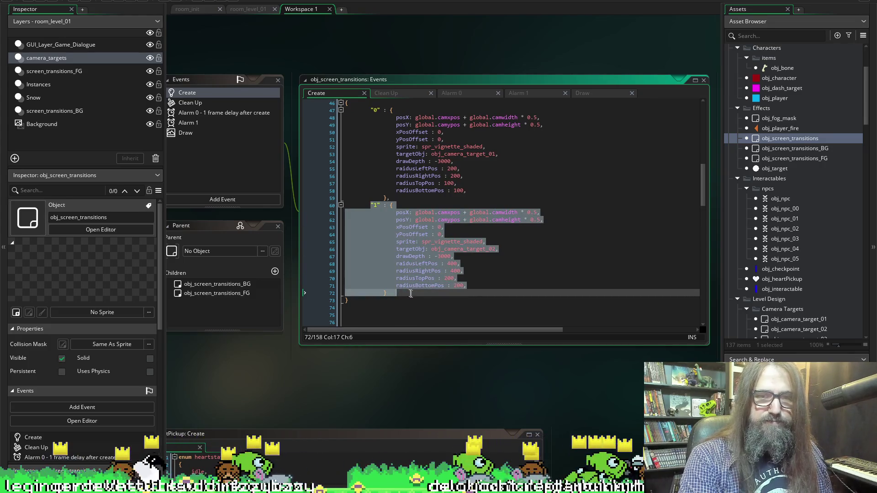
{"action": "left_click", "coordinate": [406, 293]}
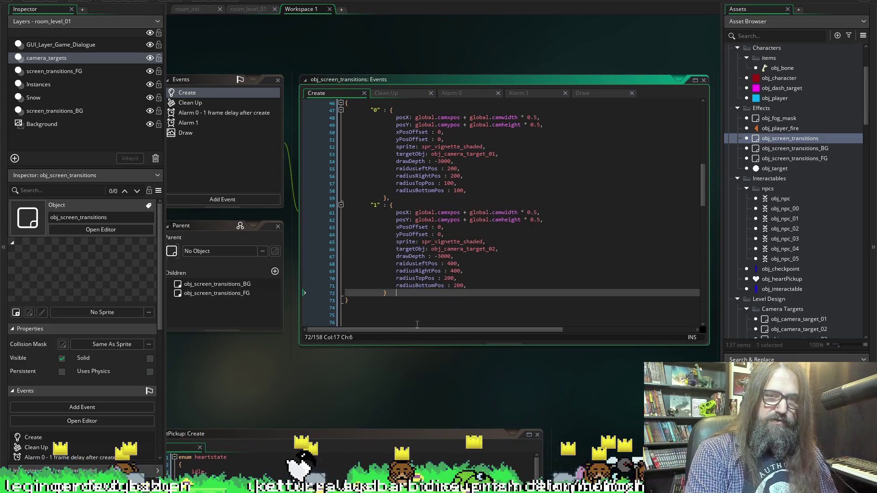
{"action": "type", "text": ","}
{"action": "key", "text": "Return"}
{"action": "key", "text": "ctrl+v"}
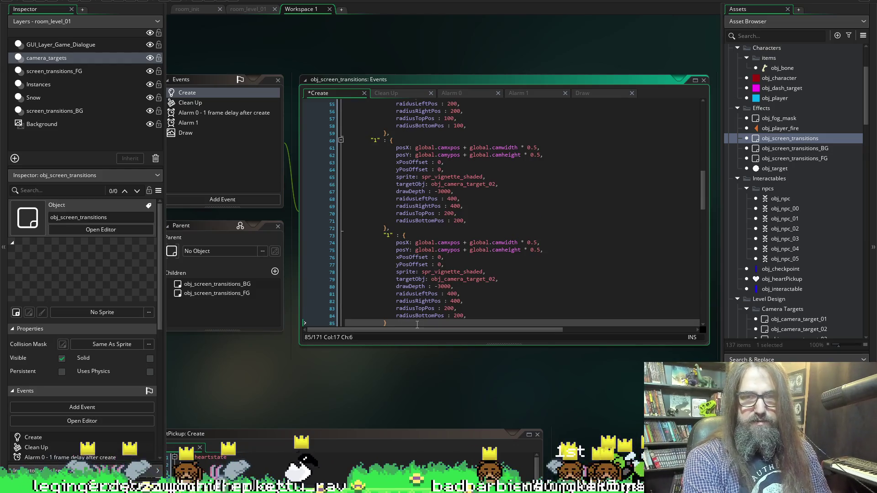
Fix the pasted entry's indentation to match the surrounding entries
{"action": "scroll", "coordinate": [397, 283], "scroll_direction": "down", "scroll_amount": 2}
{"action": "left_click_drag", "start_coordinate": [397, 287], "coordinate": [382, 201]}
{"action": "key", "text": "shift+Tab"}
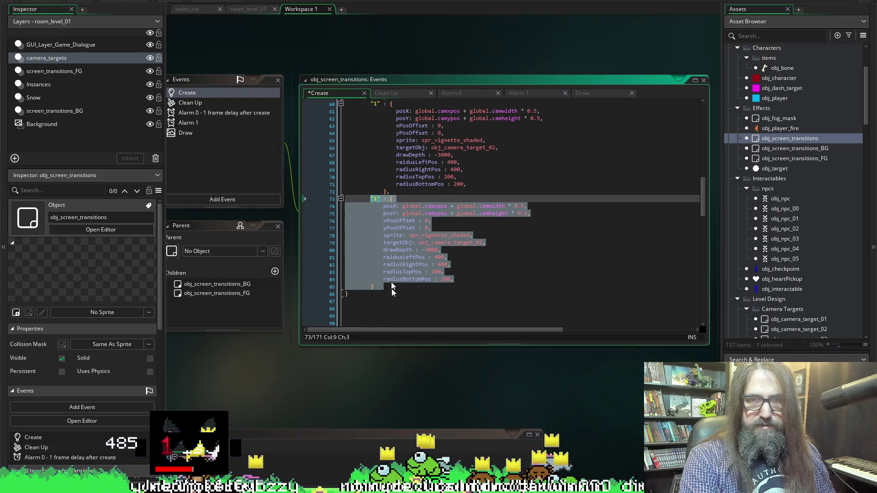
{"action": "left_click", "coordinate": [392, 287]}
{"action": "key", "text": "Home"}
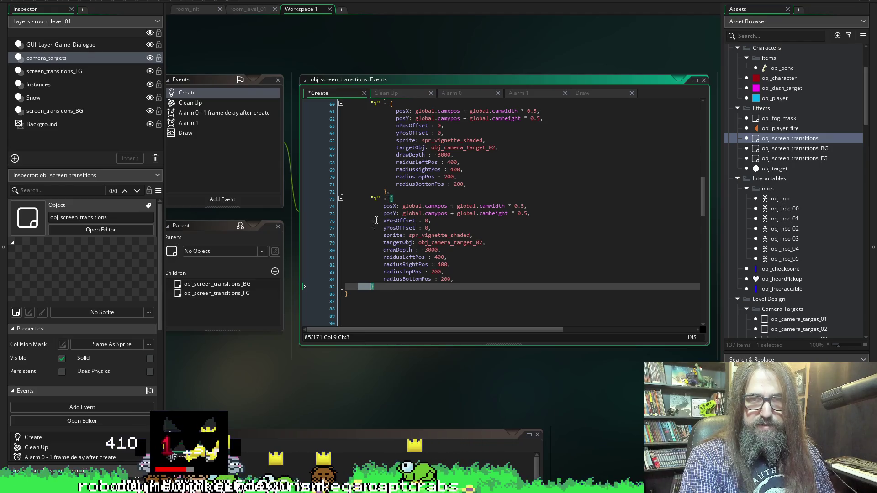
{"action": "left_click_drag", "start_coordinate": [364, 208], "coordinate": [386, 288]}
{"action": "key", "text": "Tab"}
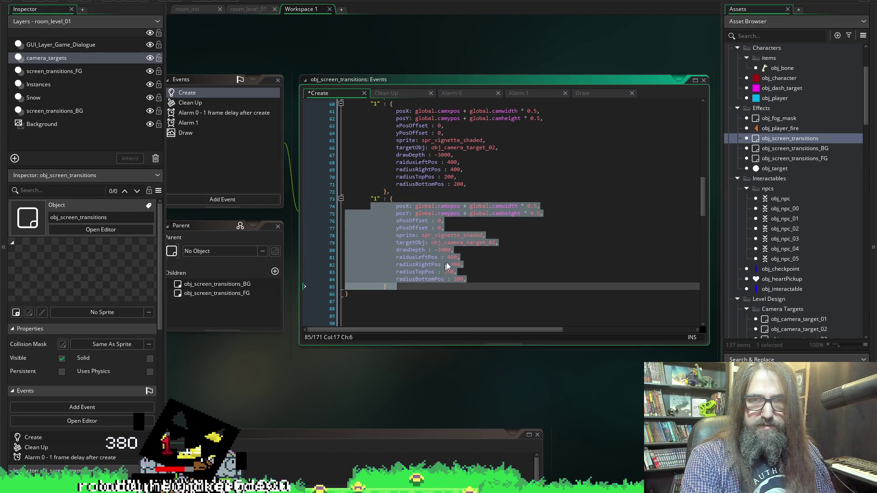
{"action": "left_click", "coordinate": [475, 250]}
Change the copy's key to "2" and its target to obj_camera_target_03, then save
{"action": "left_click", "coordinate": [376, 200]}
{"action": "type", "text": "2"}
{"action": "scroll", "coordinate": [451, 224], "scroll_direction": "down", "scroll_amount": 1}
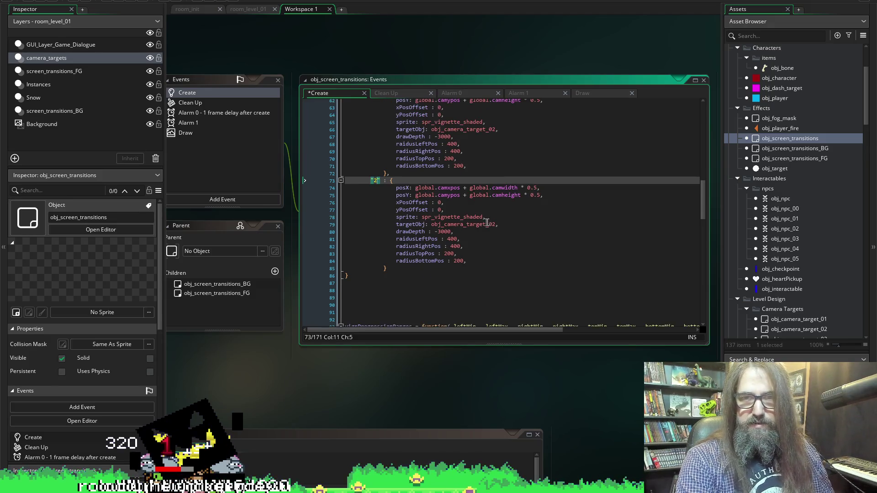
{"action": "left_click", "coordinate": [493, 225]}
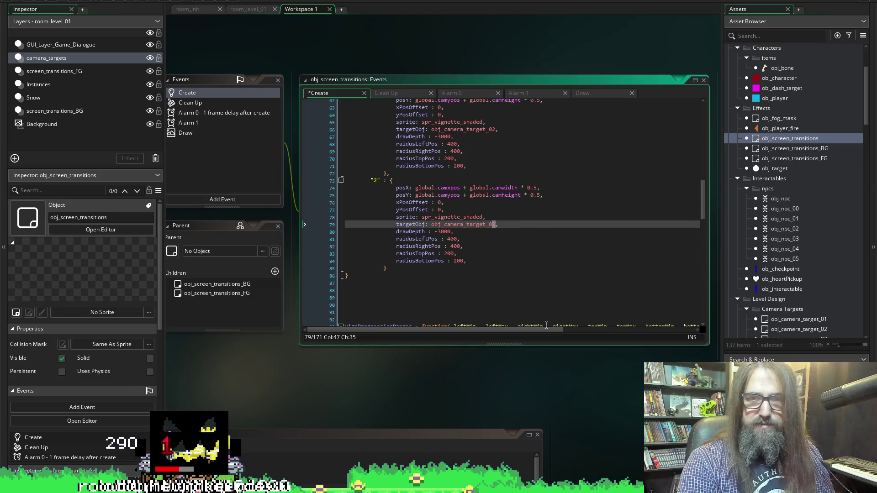
{"action": "scroll", "coordinate": [546, 325], "scroll_direction": "up", "scroll_amount": 2}
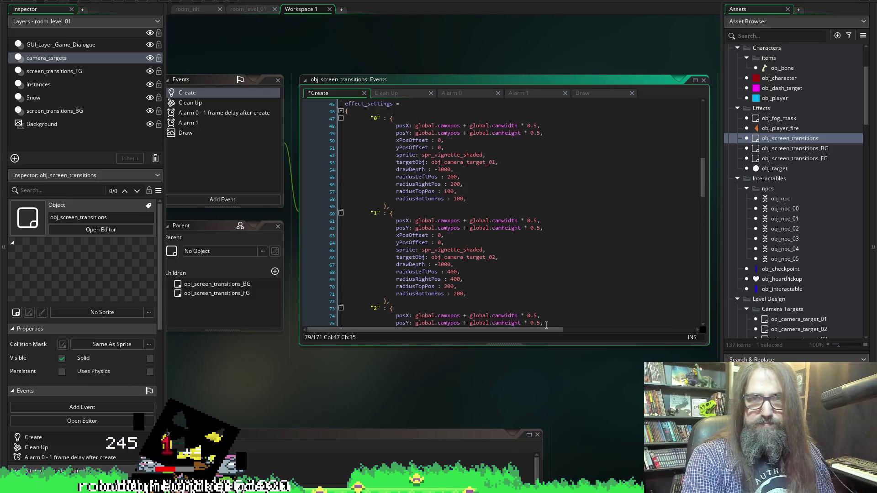
{"action": "scroll", "coordinate": [616, 326], "scroll_direction": "down", "scroll_amount": 1}
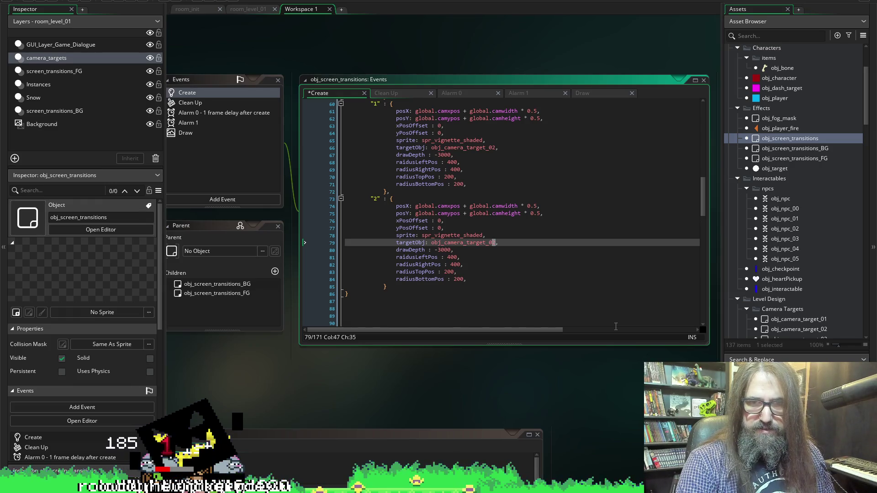
{"action": "type", "text": "3"}
{"action": "key", "text": "ctrl+s"}
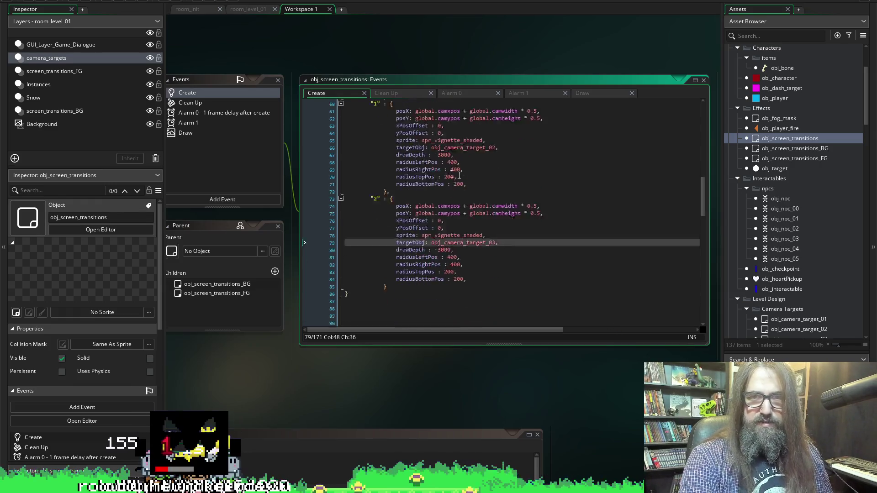
Copy the "2" entry and start a new line after it
{"action": "left_click_drag", "start_coordinate": [392, 289], "coordinate": [372, 202]}
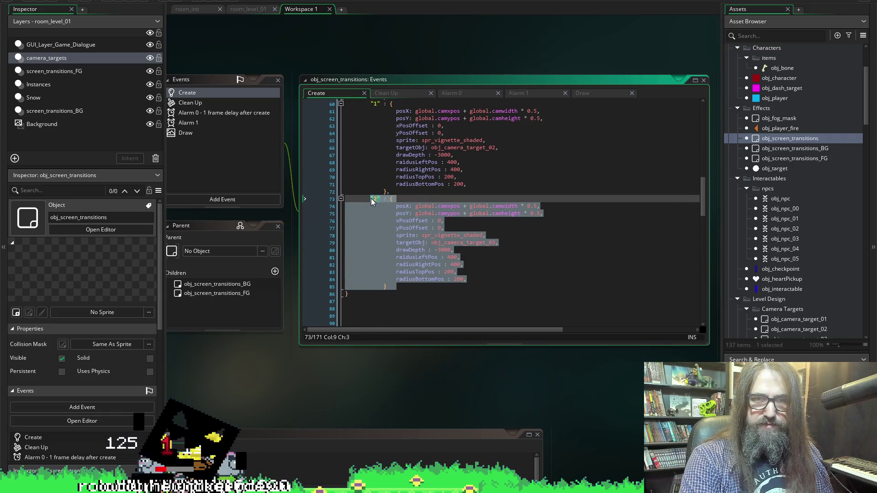
{"action": "key", "text": "Right"}
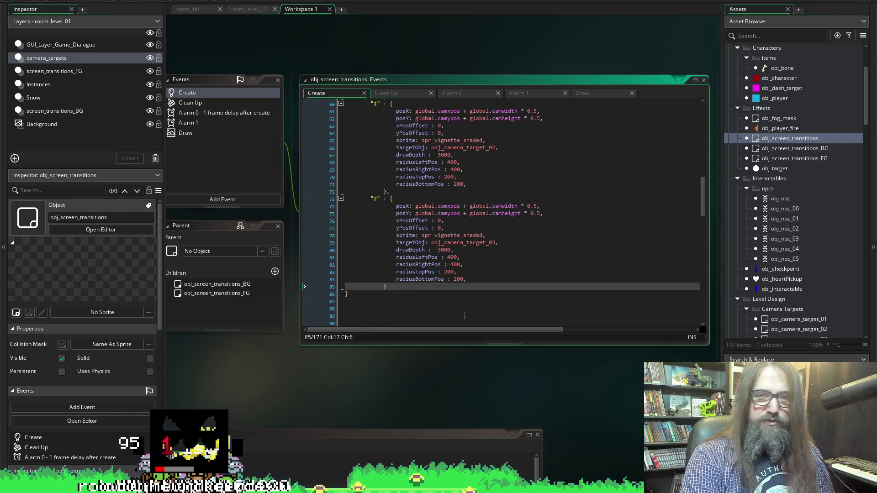
{"action": "key", "text": "Return"}
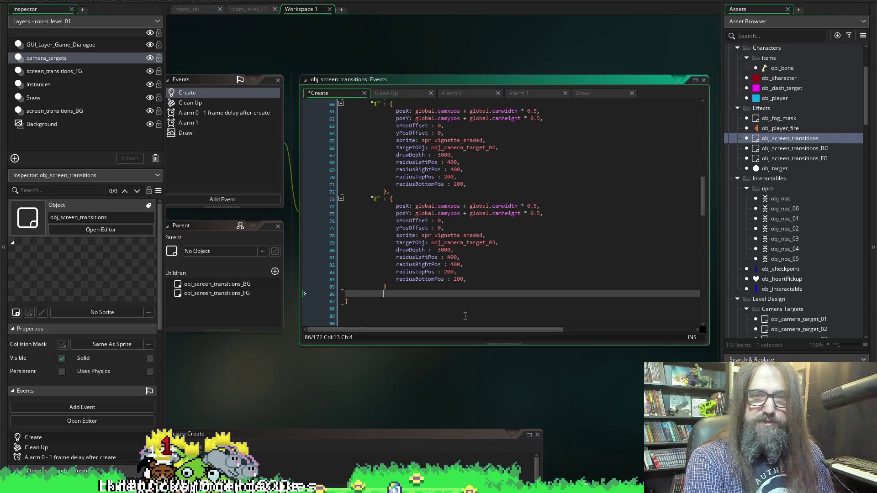
Paste a duplicate of the "2" entry and fix its indentation
{"action": "key", "text": "ctrl+v"}
{"action": "key", "text": "ctrl+s"}
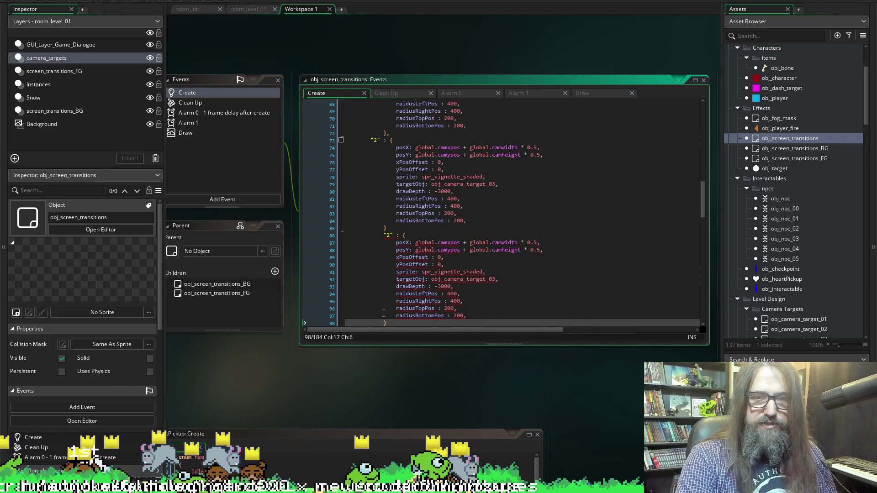
{"action": "left_click_drag", "start_coordinate": [396, 323], "coordinate": [370, 235]}
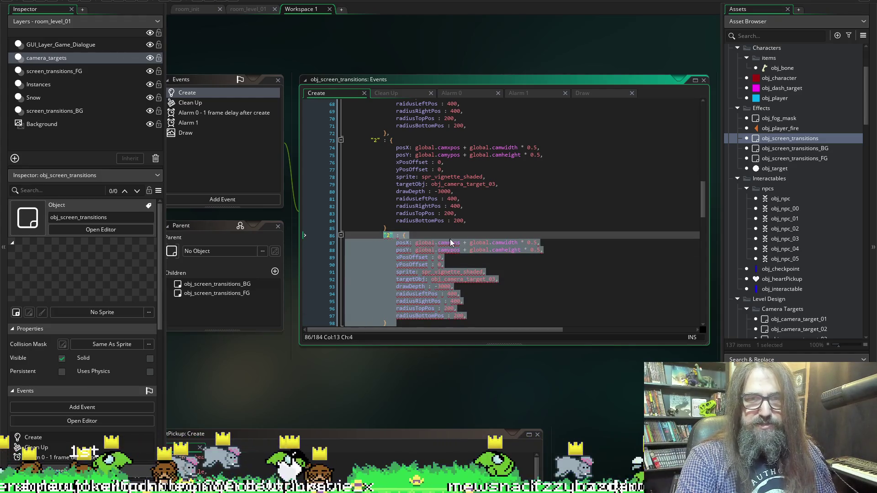
{"action": "key", "text": "shift+Tab"}
{"action": "left_click", "coordinate": [452, 257]}
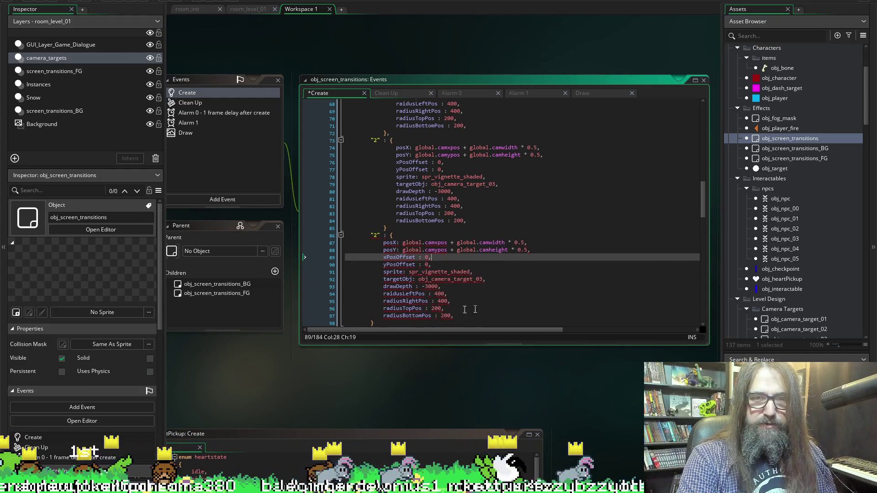
{"action": "mouse_move", "coordinate": [391, 236]}
{"action": "left_mouse_down"}
{"action": "mouse_move", "coordinate": [411, 258]}
{"action": "mouse_move", "coordinate": [364, 318]}
{"action": "mouse_move", "coordinate": [371, 323]}
{"action": "mouse_move", "coordinate": [372, 245]}
{"action": "left_mouse_up"}
{"action": "key", "text": "Tab"}
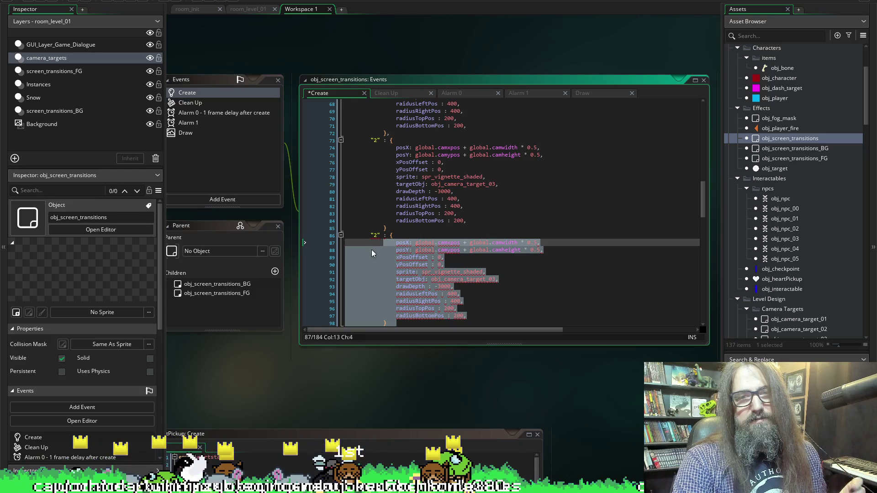
{"action": "mouse_move", "coordinate": [372, 235]}
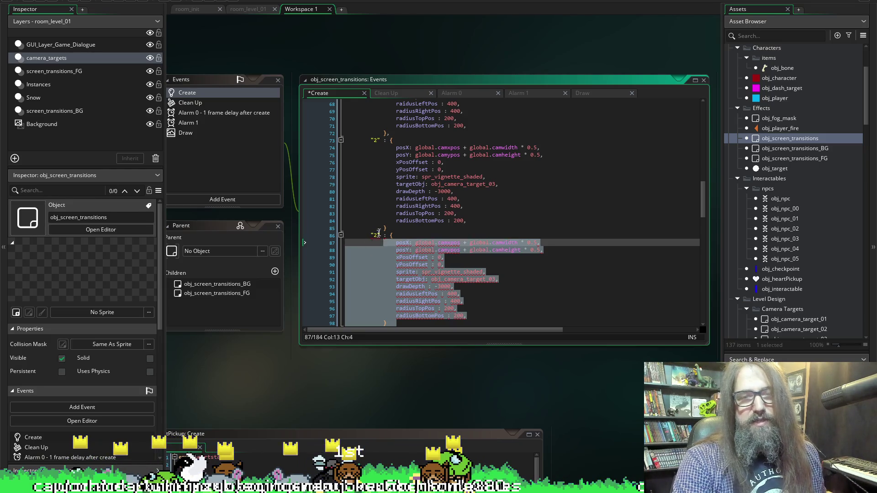
{"action": "left_click", "coordinate": [410, 221]}
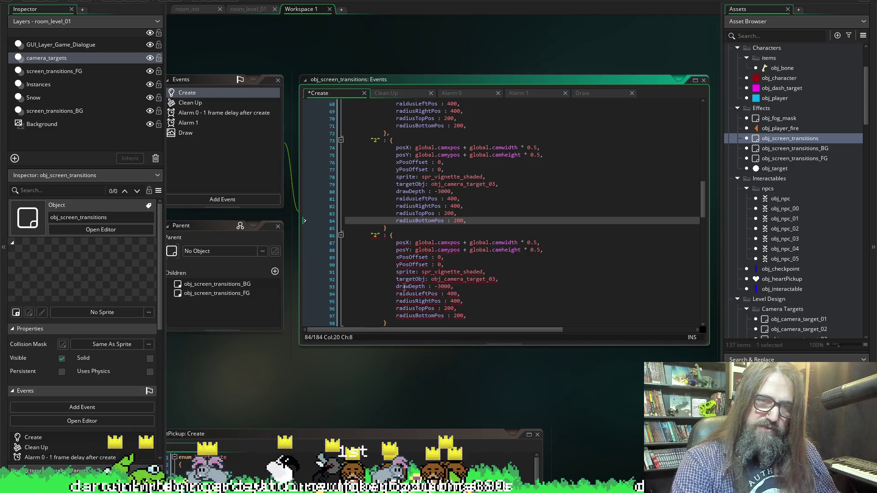
Add a comma after line 85's closing brace, save, and review the effect_settings entries
{"action": "left_click", "coordinate": [387, 228]}
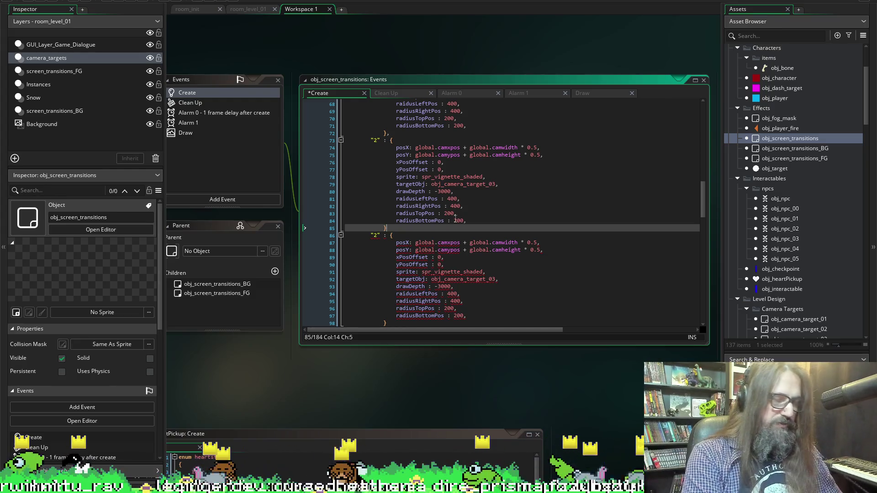
{"action": "type", "text": ","}
{"action": "key", "text": "ctrl+s"}
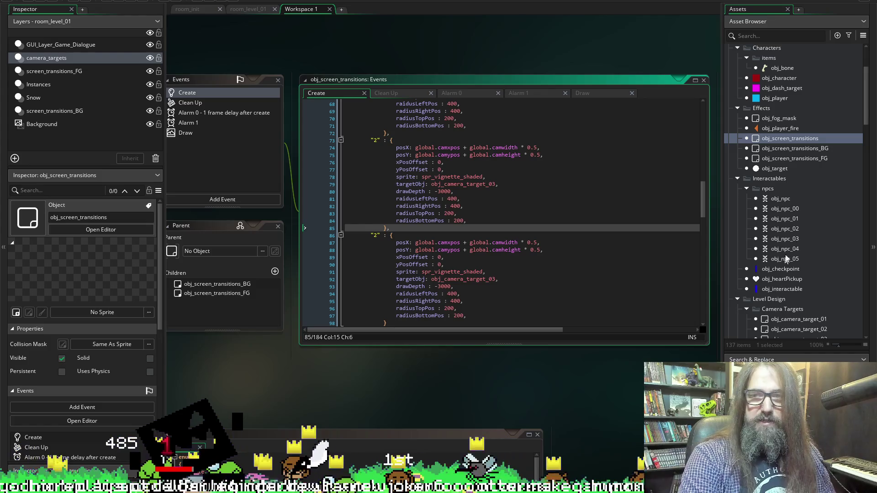
{"action": "scroll", "coordinate": [449, 187], "scroll_direction": "up", "scroll_amount": 8}
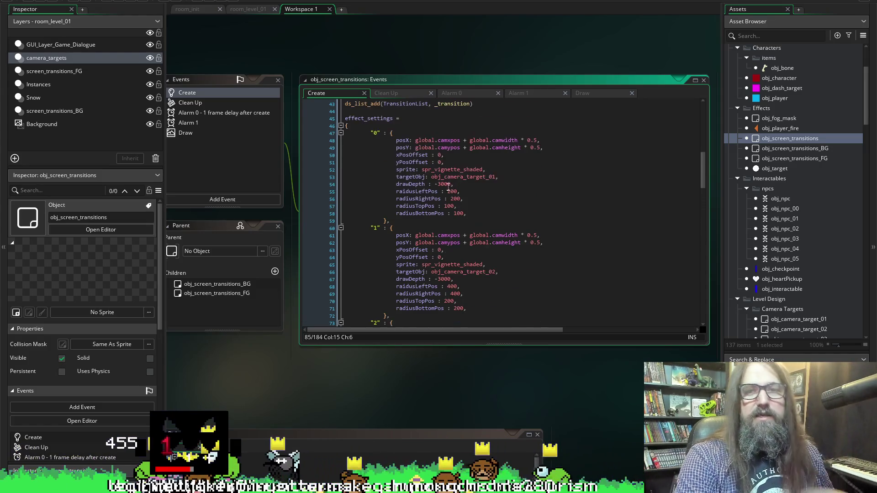
{"action": "left_click", "coordinate": [487, 172]}
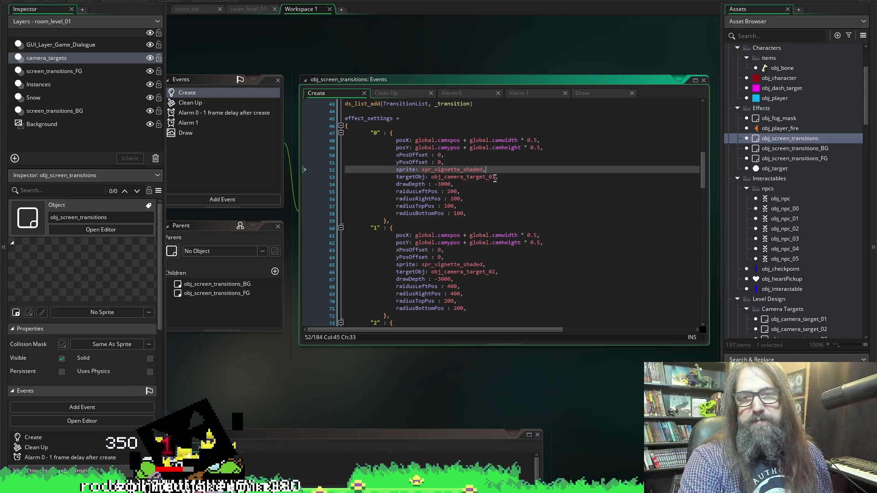
{"action": "scroll", "coordinate": [495, 178], "scroll_direction": "down", "scroll_amount": 6}
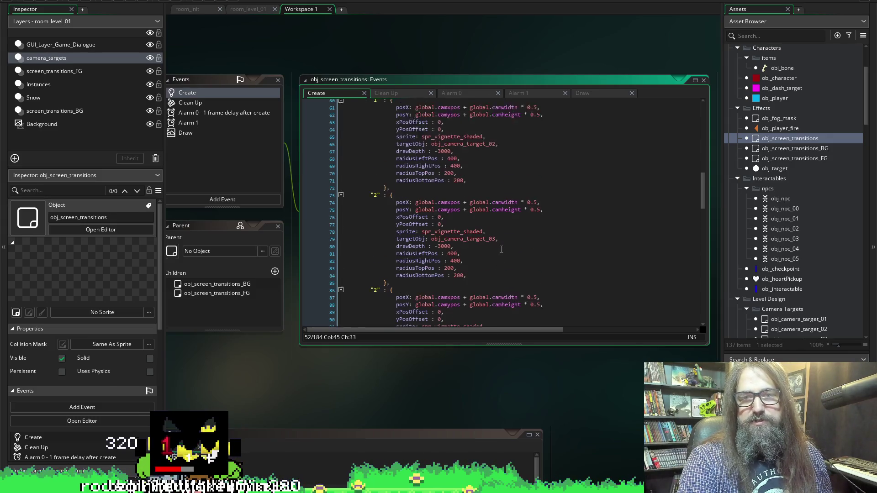
{"action": "scroll", "coordinate": [501, 249], "scroll_direction": "down", "scroll_amount": 6}
{"action": "scroll", "coordinate": [500, 203], "scroll_direction": "up", "scroll_amount": 10}
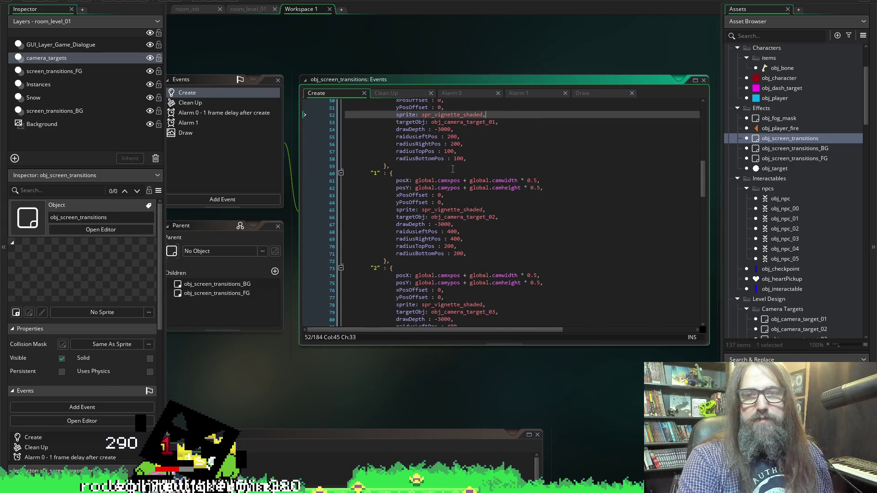
{"action": "scroll", "coordinate": [453, 169], "scroll_direction": "up", "scroll_amount": 3}
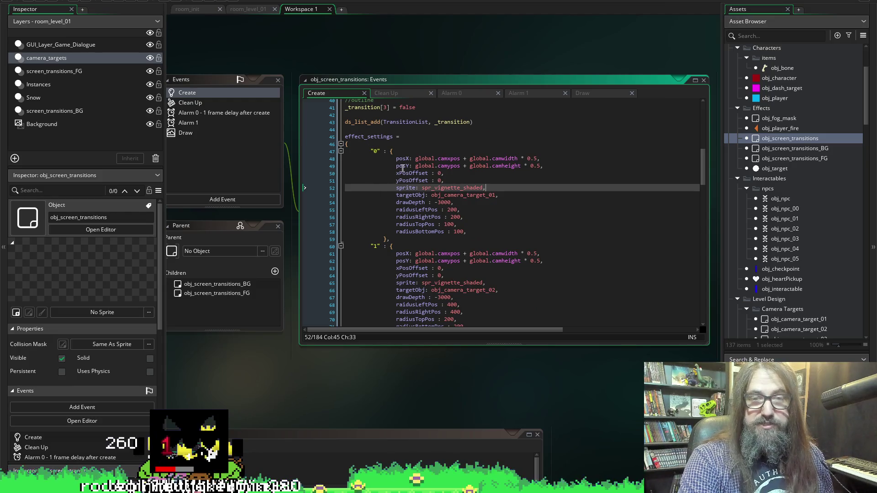
{"action": "scroll", "coordinate": [818, 177], "scroll_direction": "down", "scroll_amount": 5}
Rename obj_camera_target_01 to obj_camera_target_00 and obj_camera_target_02 to obj_camera_target_01
{"action": "left_click", "coordinate": [806, 173]}
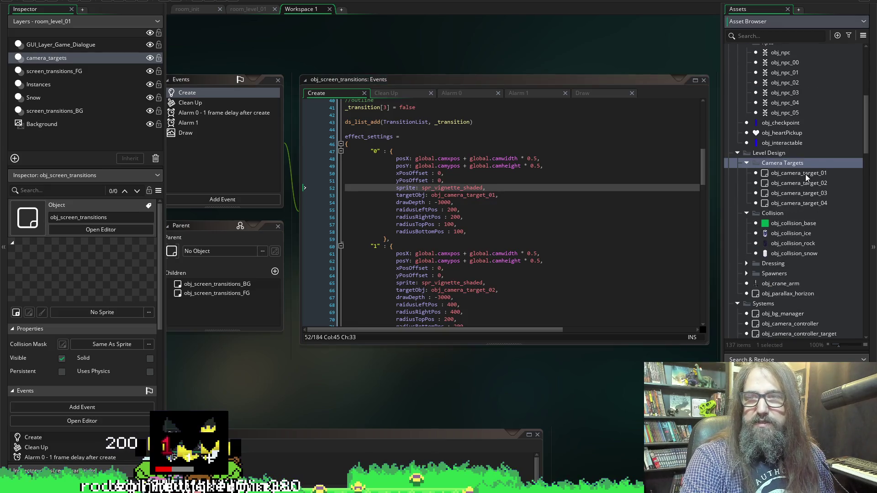
{"action": "left_click", "coordinate": [807, 173]}
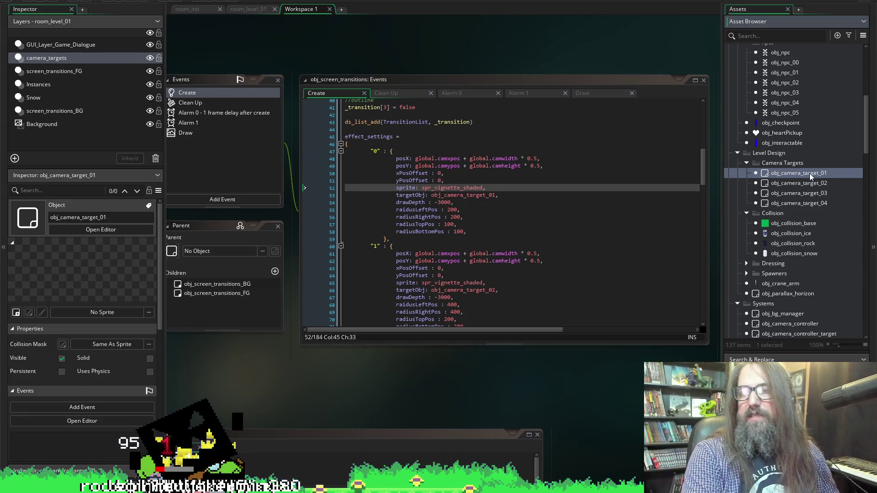
{"action": "left_click", "coordinate": [809, 174]}
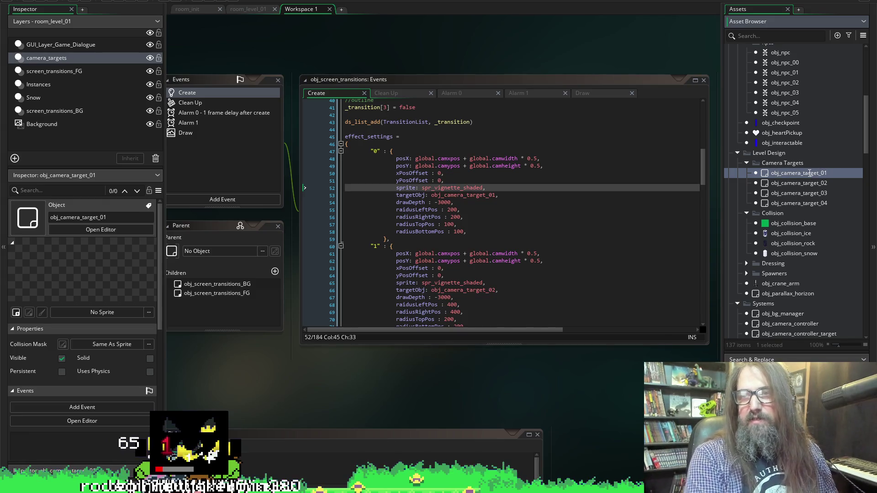
{"action": "key", "text": "BackSpace"}
{"action": "type", "text": "0"}
{"action": "key", "text": "Return"}
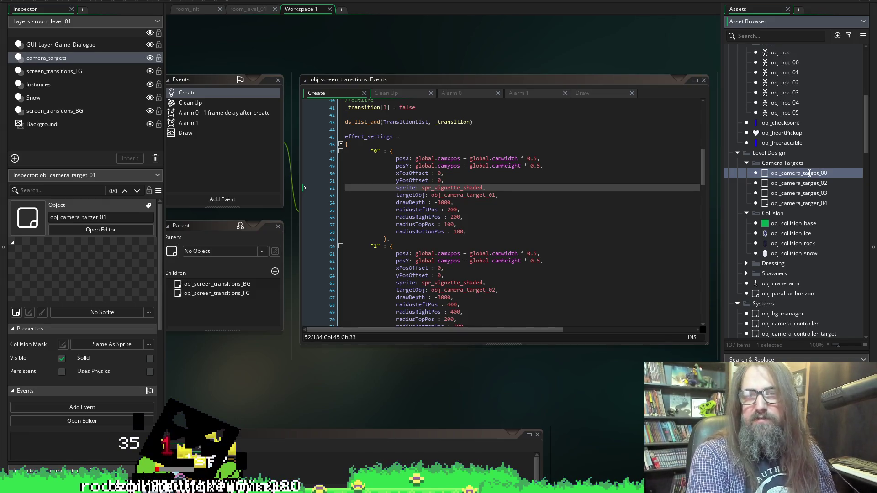
{"action": "left_click", "coordinate": [504, 204]}
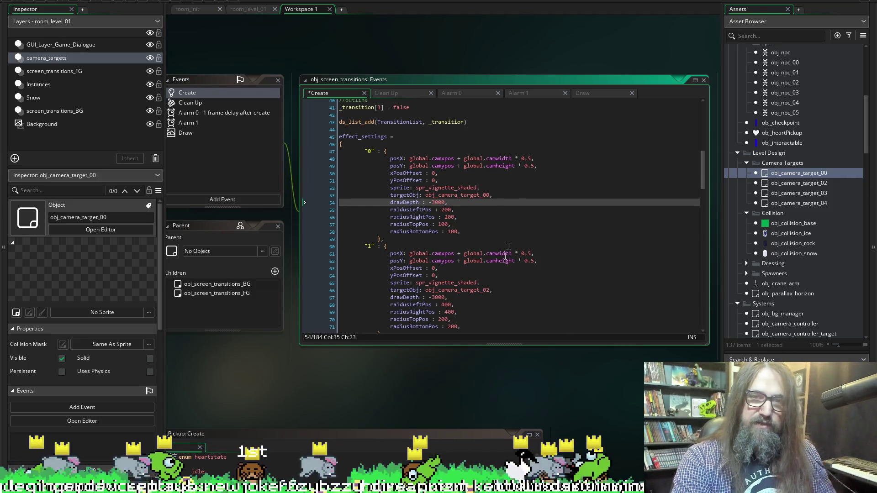
{"action": "scroll", "coordinate": [503, 260], "scroll_direction": "down", "scroll_amount": 2}
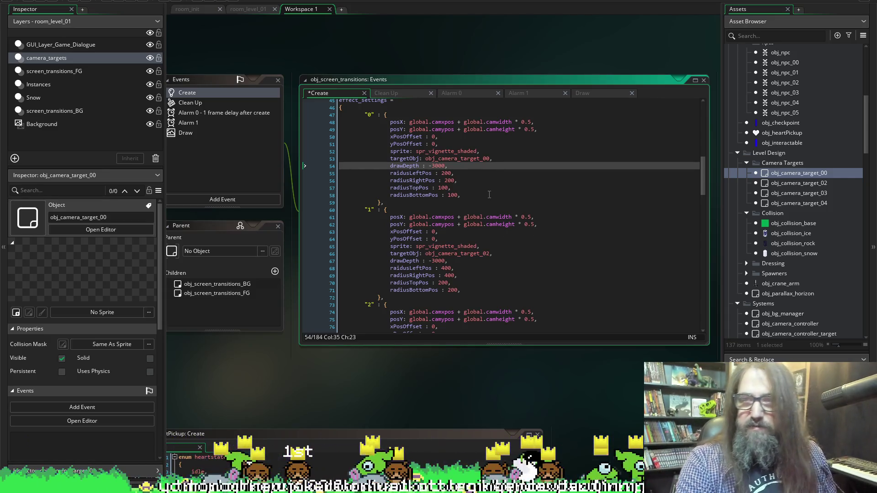
{"action": "scroll", "coordinate": [556, 233], "scroll_direction": "down", "scroll_amount": 2}
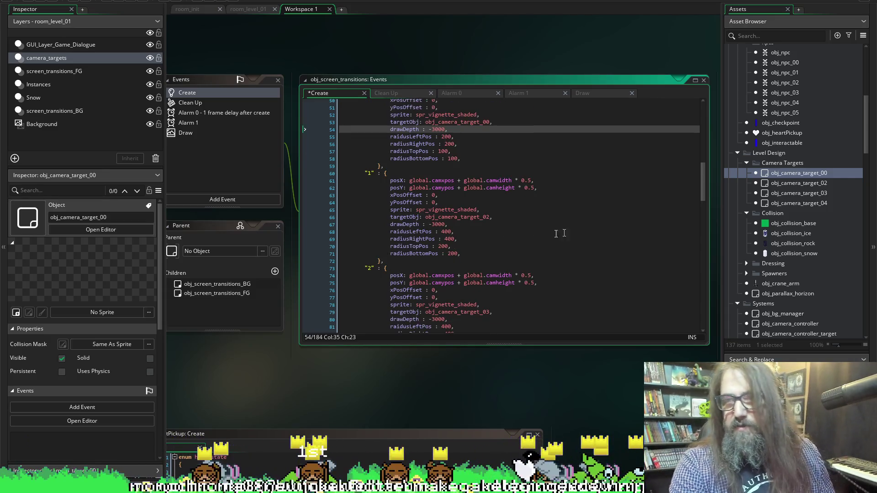
{"action": "left_click", "coordinate": [811, 184]}
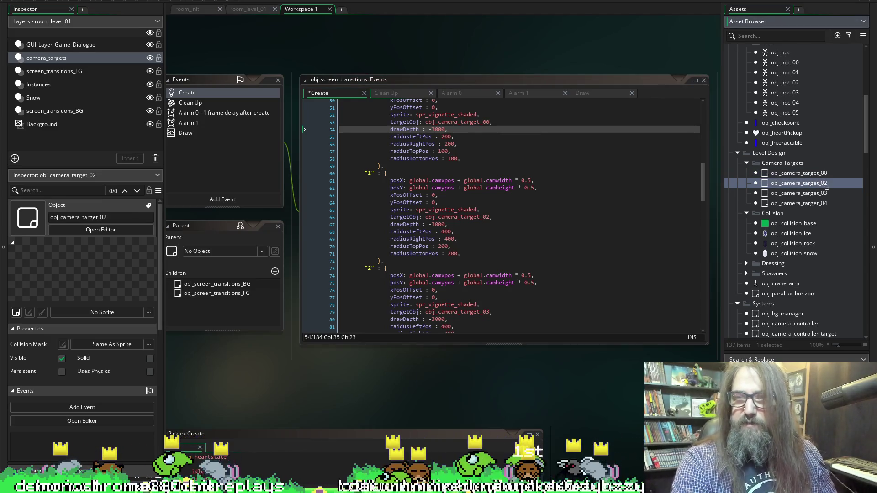
{"action": "key", "text": "BackSpace"}
{"action": "type", "text": "1"}
{"action": "key", "text": "Return"}
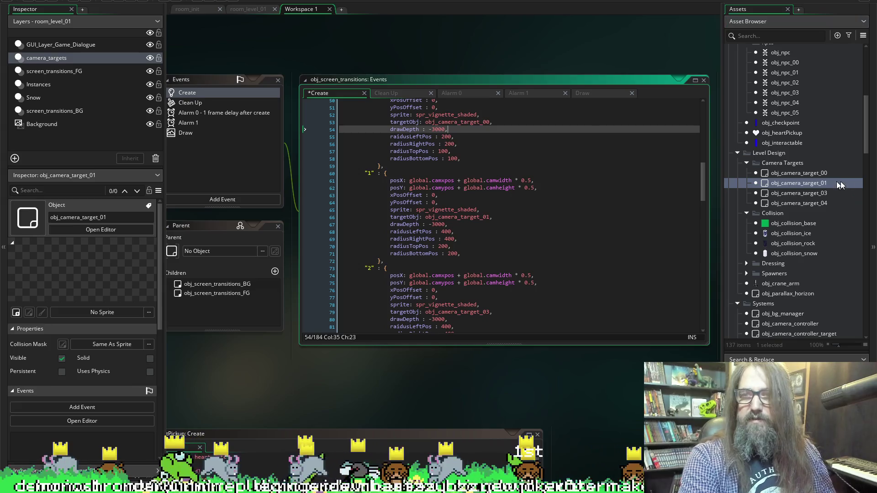
Rename obj_camera_target_03 to obj_camera_target_02 and obj_camera_target_04 to obj_camera_target_05
{"action": "left_click", "coordinate": [828, 194]}
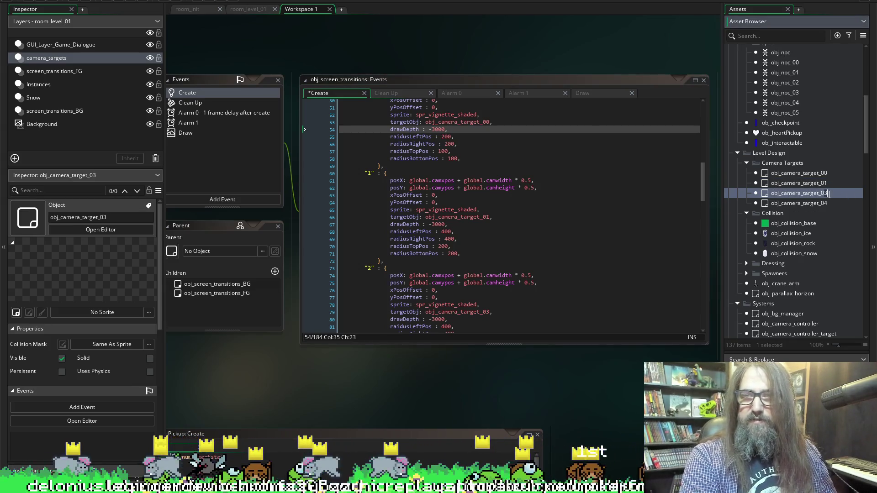
{"action": "type", "text": "2"}
{"action": "key", "text": "Return"}
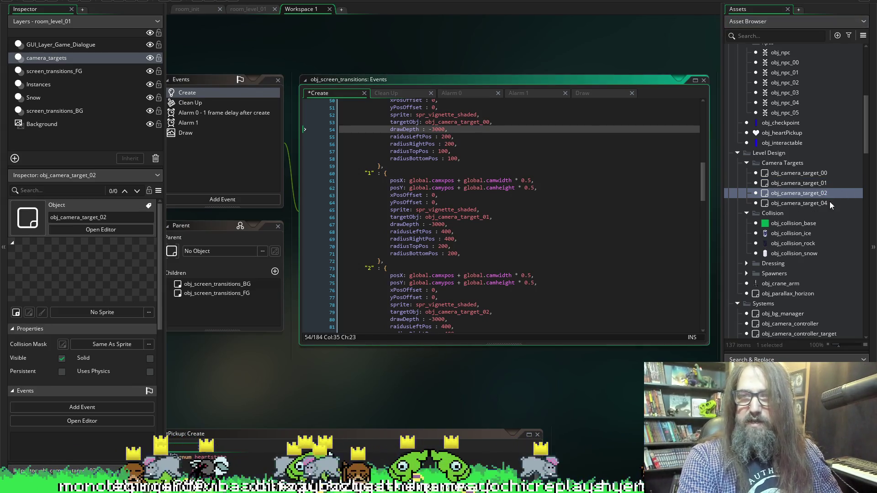
{"action": "left_click", "coordinate": [829, 204]}
{"action": "left_click", "coordinate": [828, 205]}
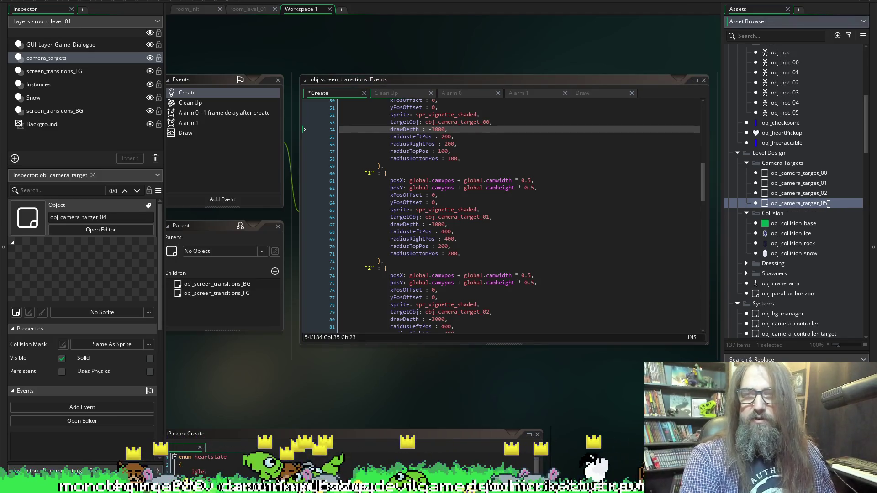
{"action": "key", "text": "Return"}
{"action": "scroll", "coordinate": [537, 277], "scroll_direction": "down", "scroll_amount": 2}
{"action": "left_click", "coordinate": [536, 277]}
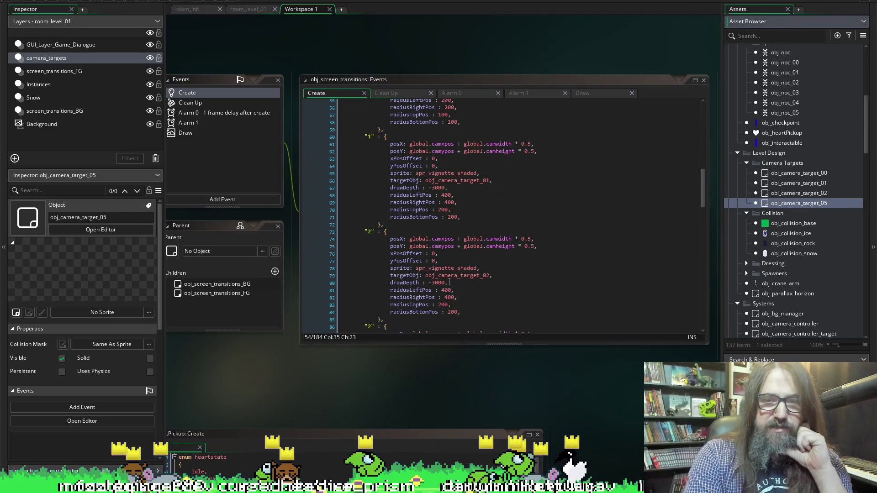
Change the last effect_settings entry's key to "3" and its target to obj_camera_target_03
{"action": "scroll", "coordinate": [380, 225], "scroll_direction": "down", "scroll_amount": 3}
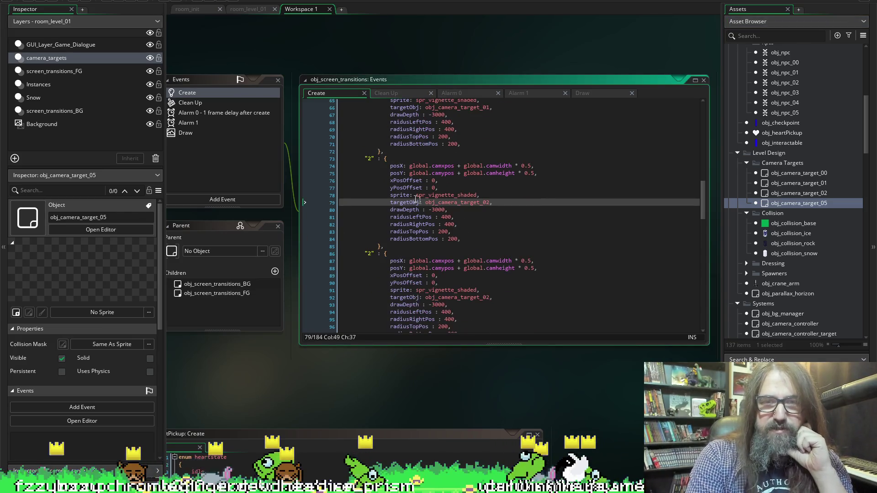
{"action": "scroll", "coordinate": [524, 191], "scroll_direction": "down", "scroll_amount": 1}
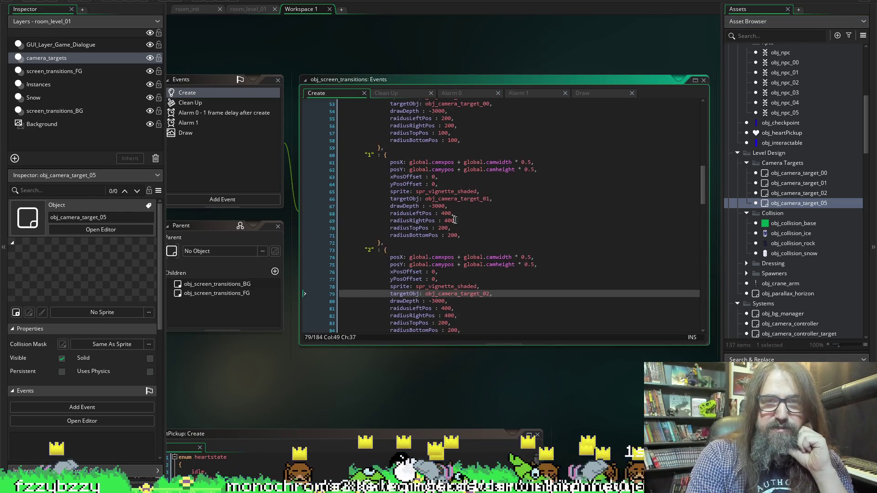
{"action": "double_click", "coordinate": [370, 233]}
{"action": "type", "text": "3"}
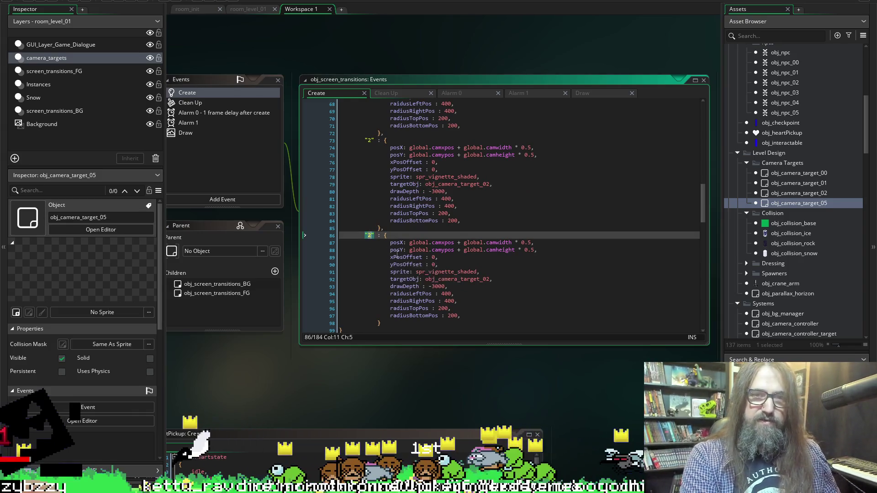
{"action": "key", "text": "ctrl+s"}
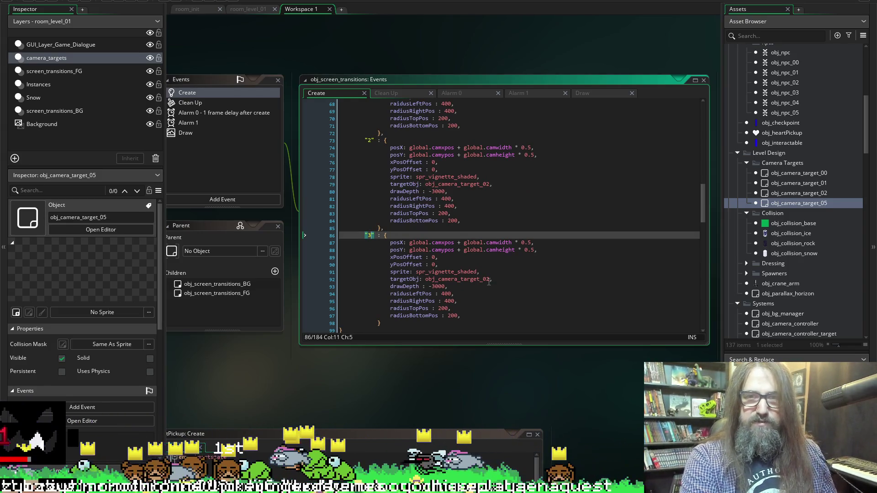
{"action": "left_click", "coordinate": [491, 279]}
{"action": "type", "text": "3"}
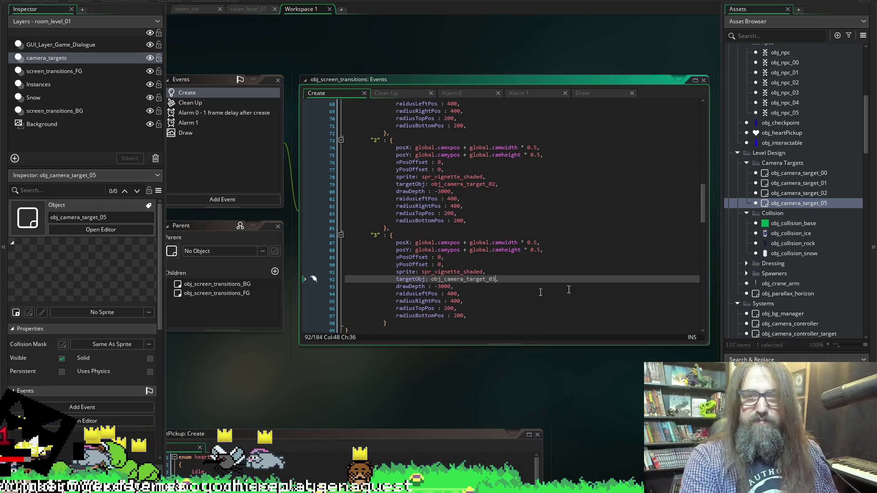
Rename obj_camera_target_05 to obj_camera_target_03, save the project, and return to room_level_01
{"action": "left_click", "coordinate": [825, 206]}
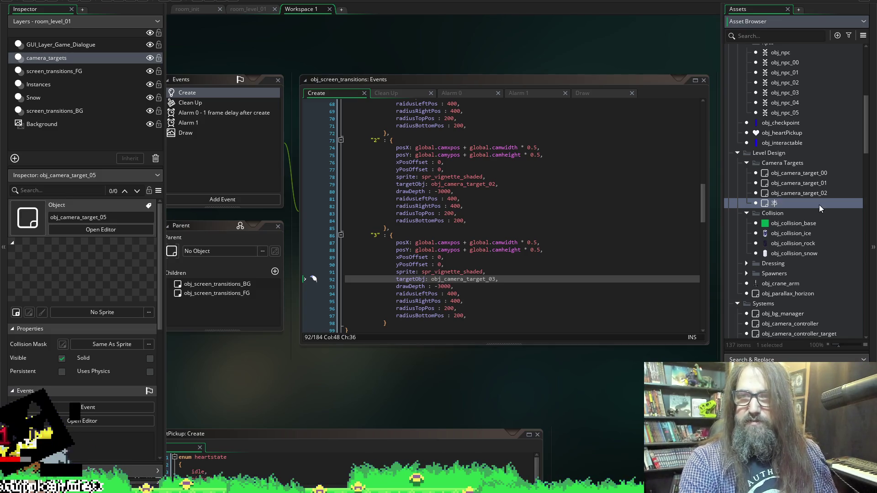
{"action": "key", "text": "Return"}
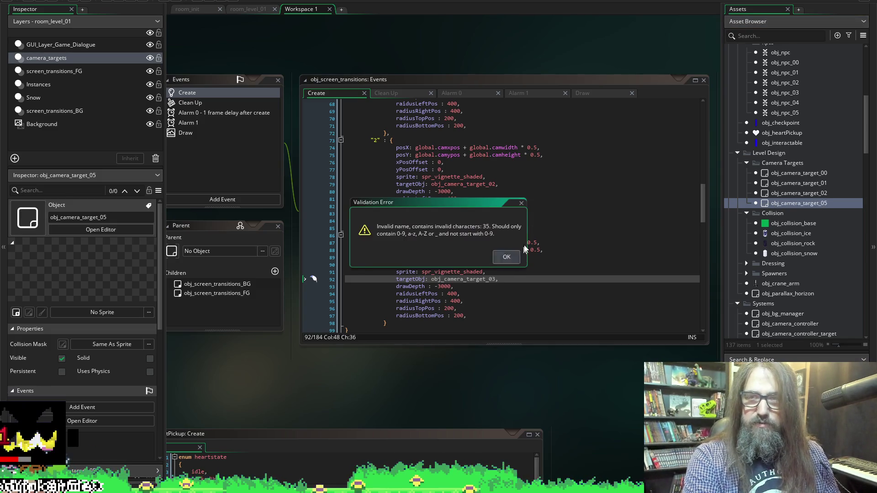
{"action": "left_click", "coordinate": [518, 255]}
{"action": "left_click", "coordinate": [823, 203]}
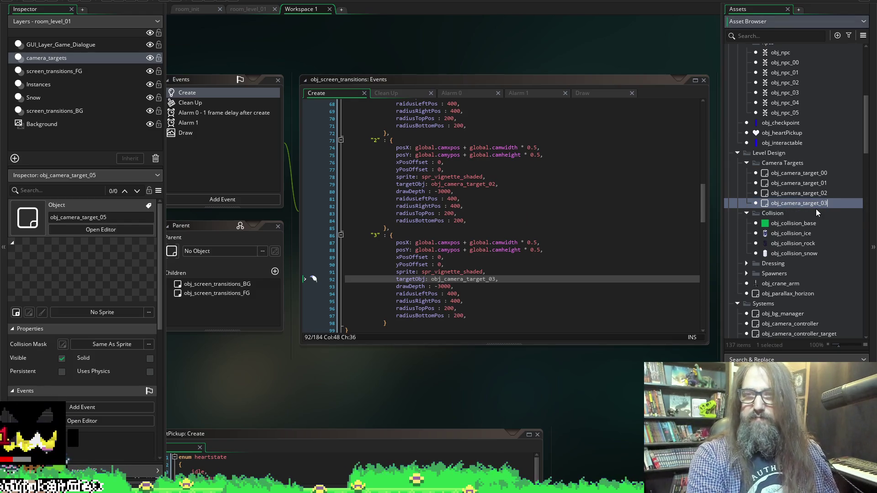
{"action": "left_click", "coordinate": [467, 295]}
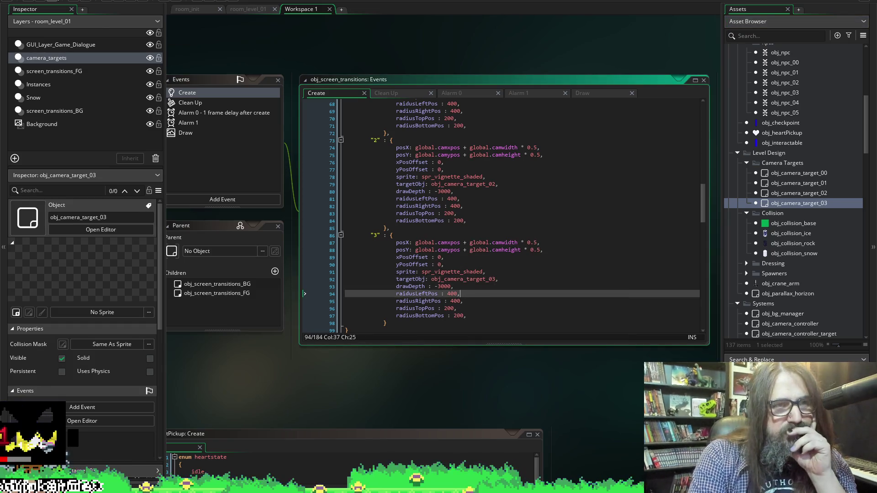
{"action": "left_click", "coordinate": [53, 1]}
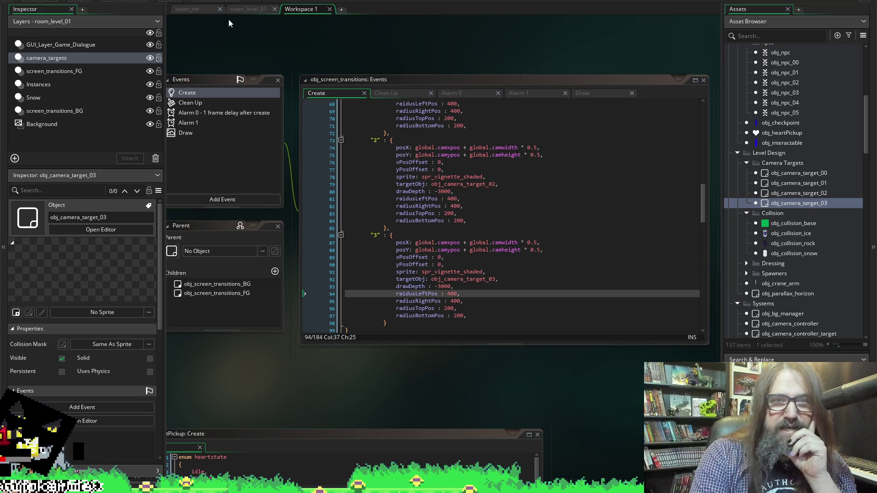
{"action": "left_click", "coordinate": [246, 10]}
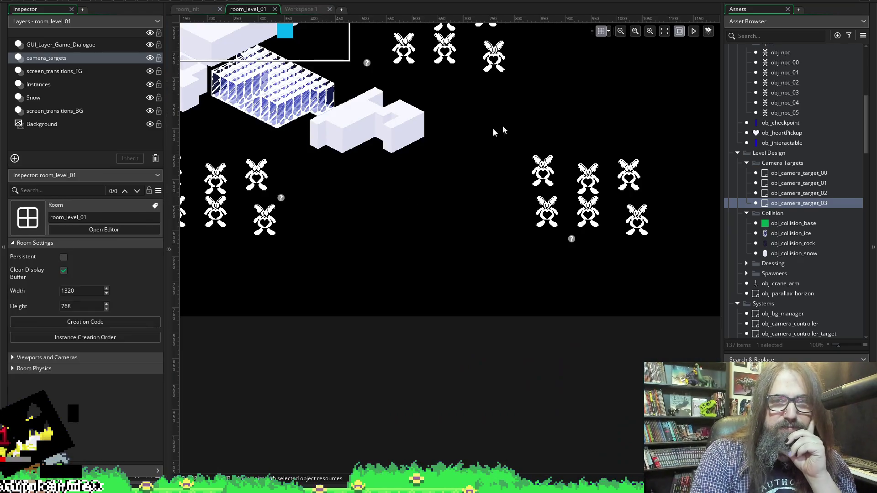
Inspect a camera target instance in room_level_01, return to the Create code, and run the game
{"action": "left_click", "coordinate": [571, 239]}
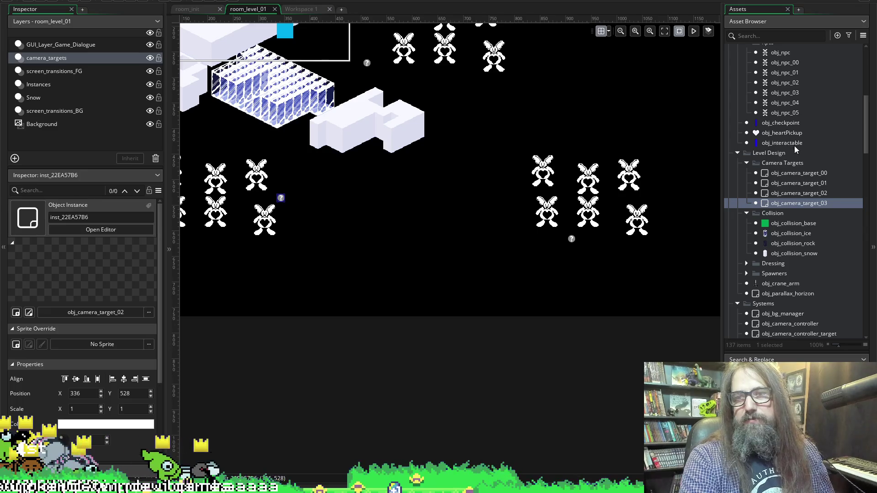
{"action": "scroll", "coordinate": [794, 147], "scroll_direction": "up", "scroll_amount": 1}
{"action": "left_click", "coordinate": [300, 10]}
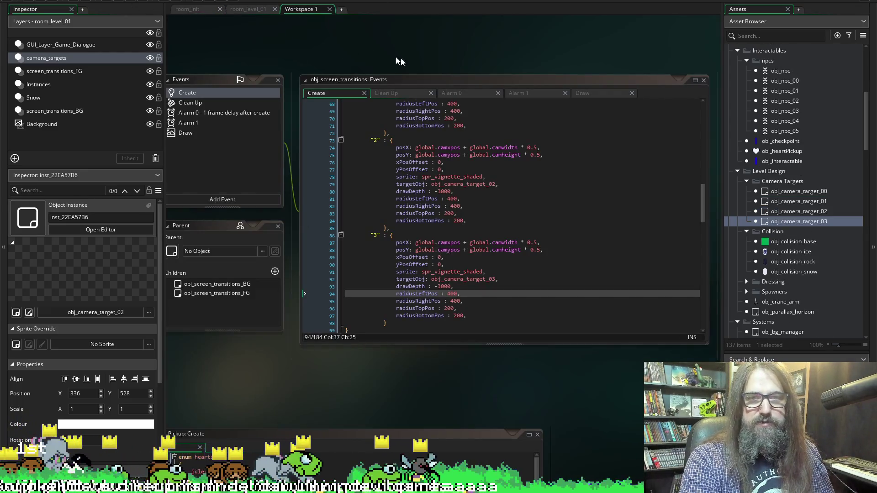
{"action": "scroll", "coordinate": [479, 272], "scroll_direction": "up", "scroll_amount": 15}
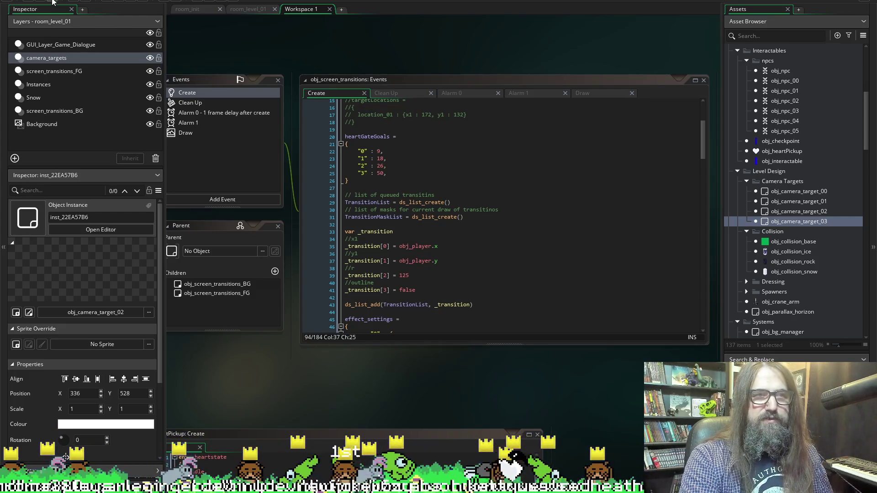
{"action": "left_click", "coordinate": [120, 2]}
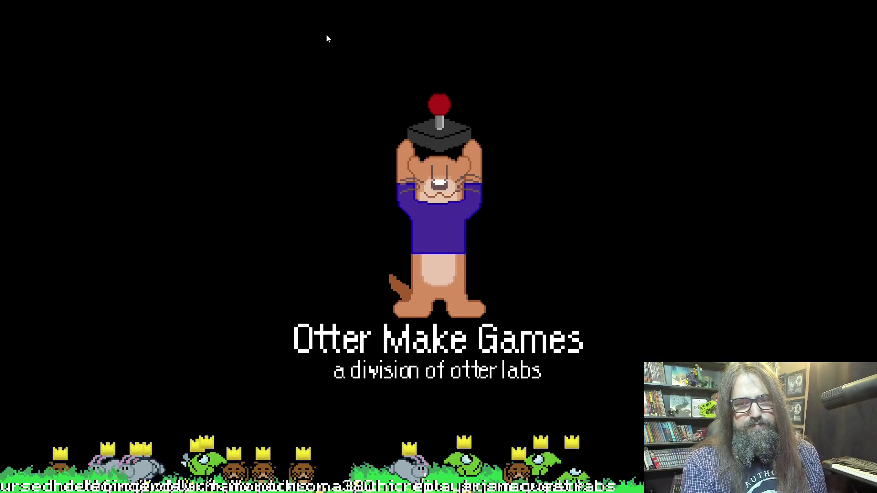
Play through the level past the splash screen, then close the game with Escape
{"action": "key", "text": "Return"}
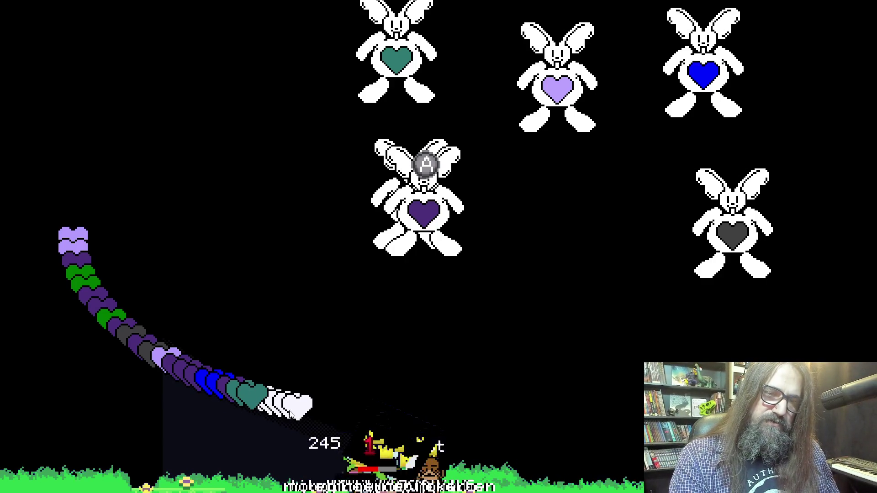
{"action": "key", "text": "Escape"}
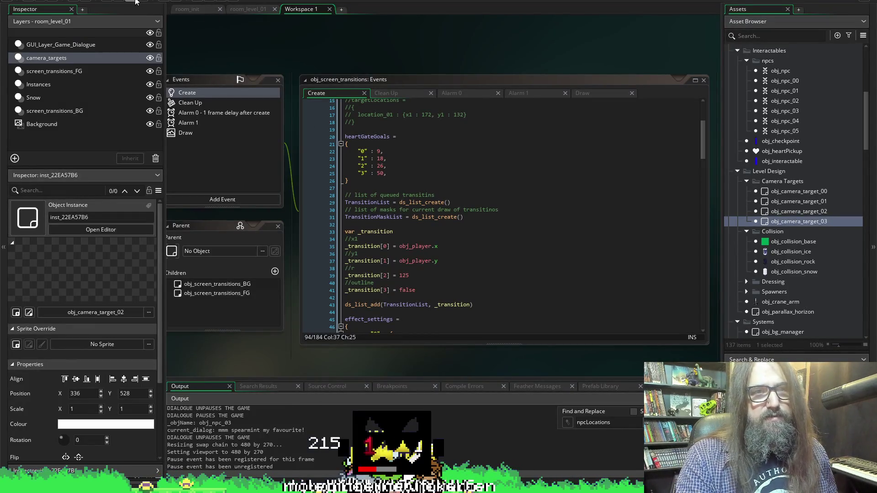
{"action": "left_click", "coordinate": [385, 166]}
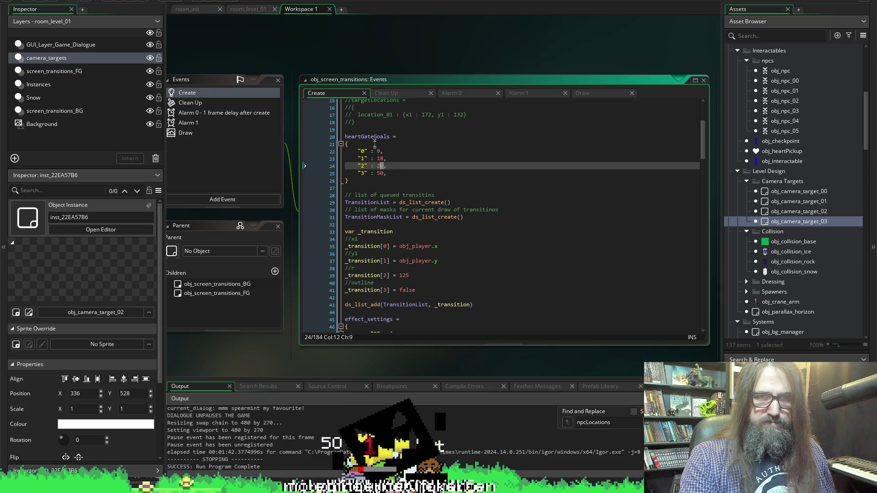
{"action": "mouse_move", "coordinate": [334, 379]}
{"action": "left_mouse_down"}
{"action": "mouse_move", "coordinate": [331, 269]}
{"action": "mouse_move", "coordinate": [324, 319]}
{"action": "left_mouse_up"}
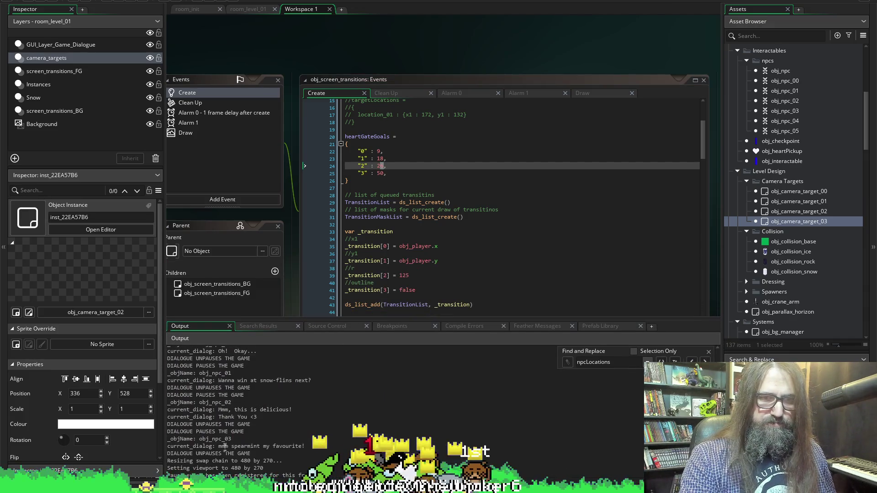
{"action": "left_click_drag", "start_coordinate": [245, 380], "coordinate": [173, 387]}
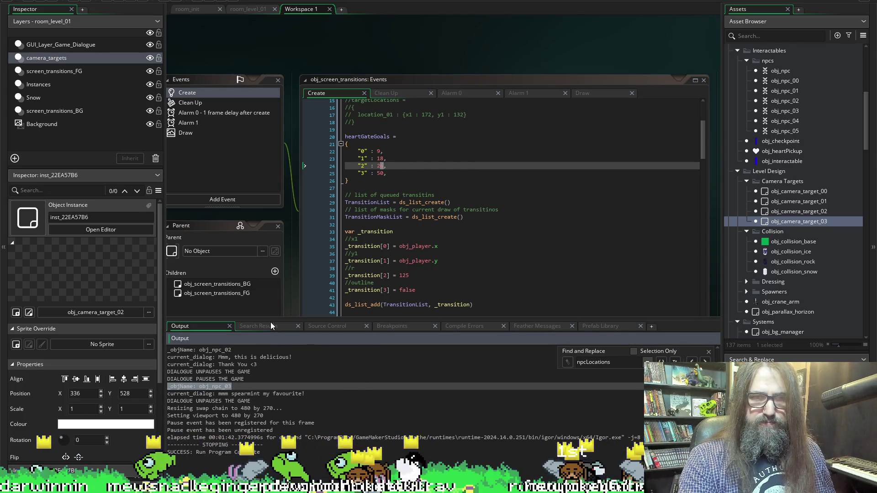
{"action": "left_click_drag", "start_coordinate": [272, 318], "coordinate": [272, 393]}
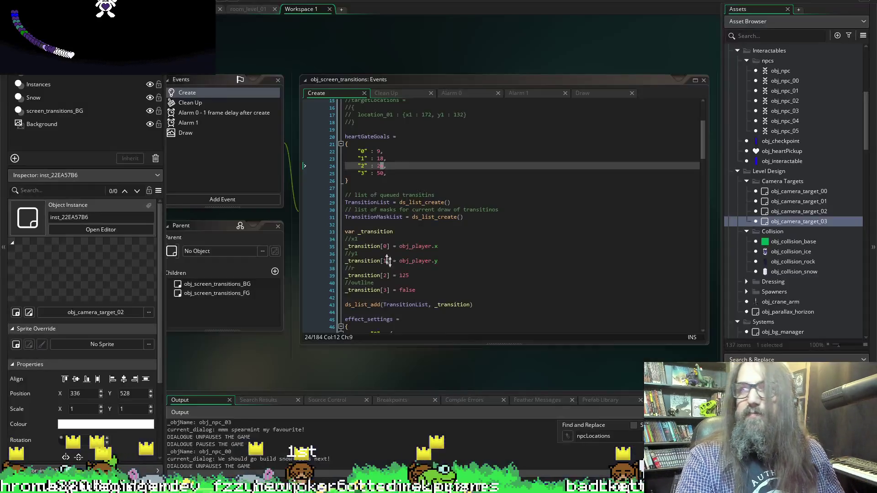
After play-testing the game again, bring the GameMaker editor back in front of the game window
{"action": "left_click", "coordinate": [322, 32]}
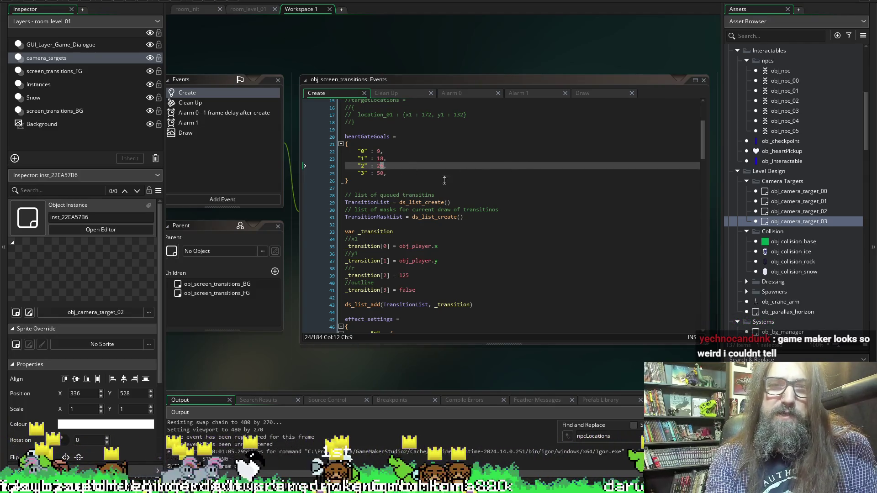
{"action": "left_click", "coordinate": [528, 202]}
{"action": "scroll", "coordinate": [594, 192], "scroll_direction": "down", "scroll_amount": 3}
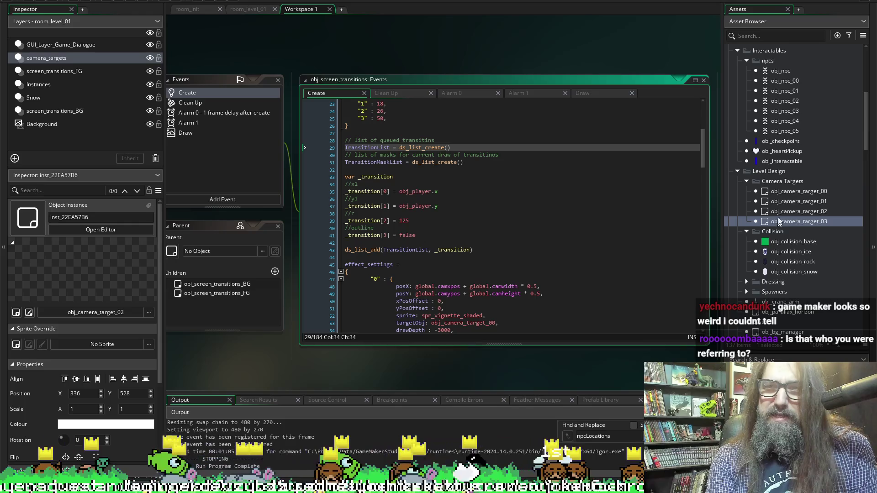